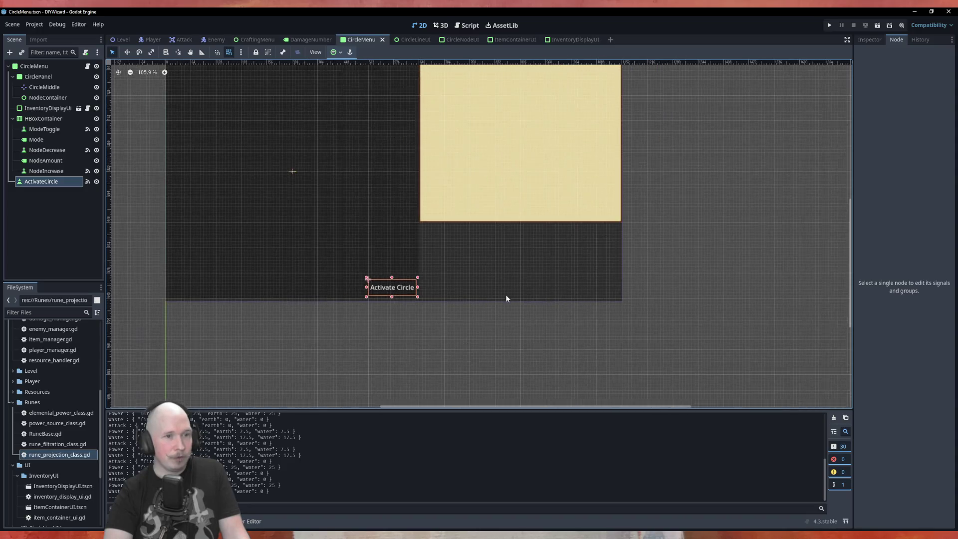
Add a PanelContainer under CircleMenu and stretch it full-width directly below the beige panel
right_click(38, 68)
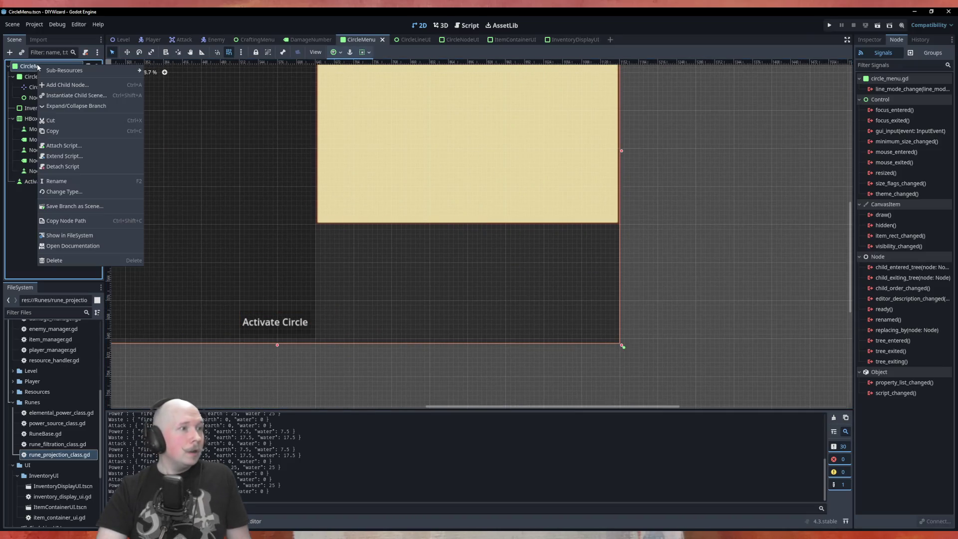
click(67, 86)
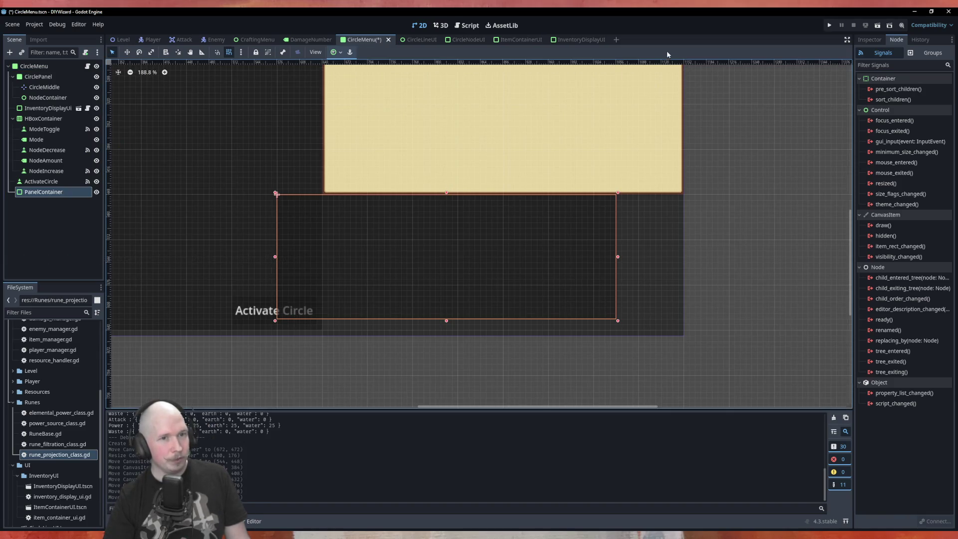
mouse_move(486, 300)
mouse_down()
mouse_move(571, 306)
mouse_move(535, 286)
mouse_up()
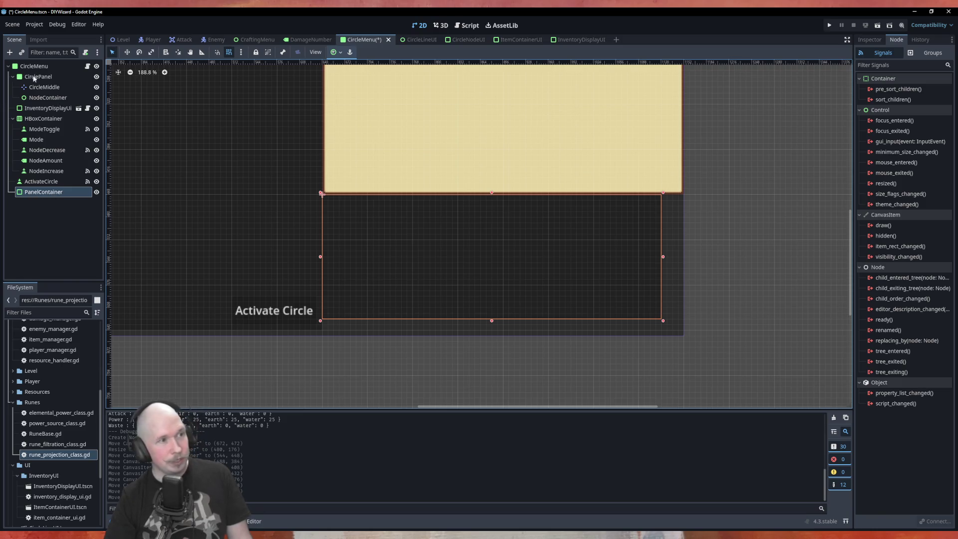
mouse_move(494, 204)
mouse_down()
mouse_move(466, 171)
mouse_move(618, 271)
mouse_move(406, 133)
mouse_move(511, 314)
mouse_move(588, 283)
mouse_move(517, 268)
mouse_up()
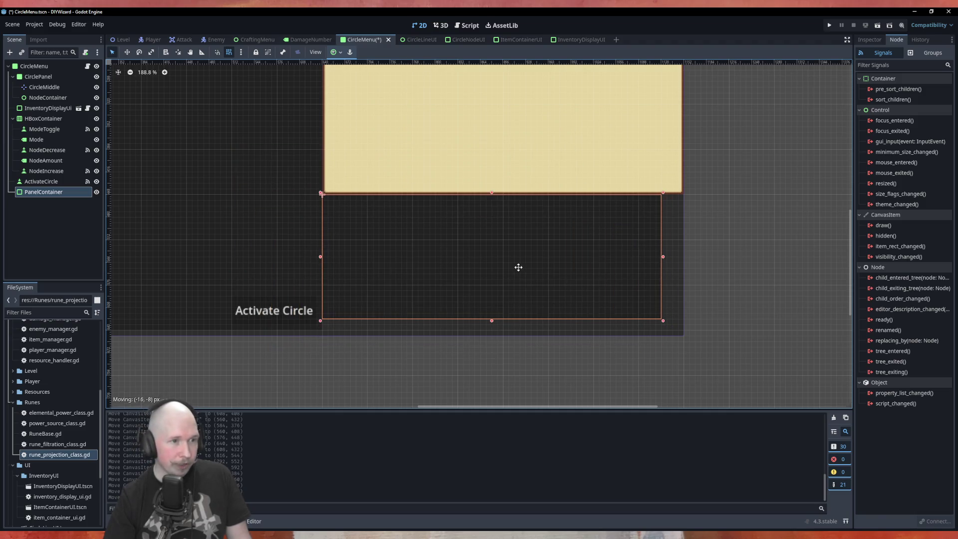
mouse_move(663, 324)
mouse_down()
mouse_move(677, 325)
mouse_move(635, 306)
mouse_move(619, 263)
mouse_move(638, 313)
mouse_move(601, 299)
mouse_move(618, 322)
mouse_move(647, 326)
mouse_move(629, 332)
mouse_move(538, 278)
mouse_move(521, 280)
mouse_move(685, 338)
mouse_up()
click(59, 196)
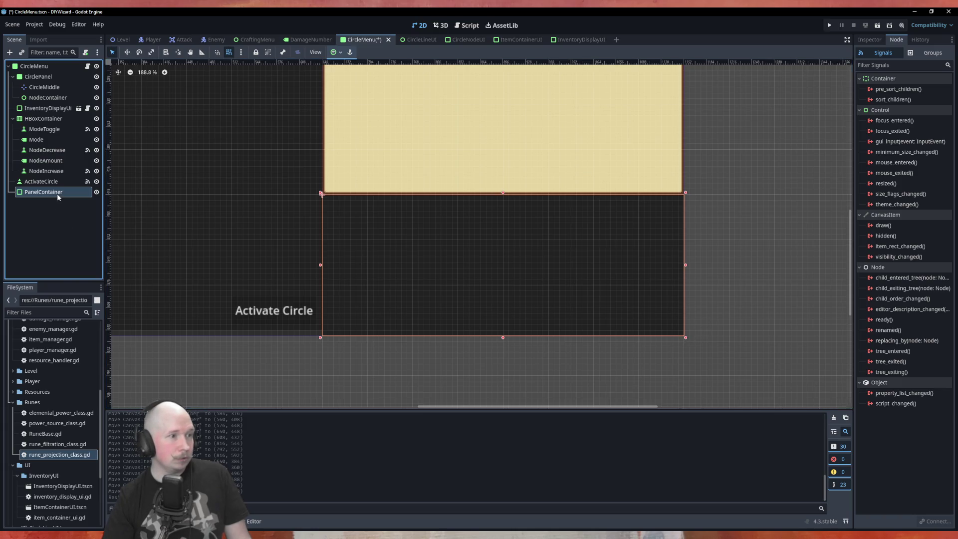
Rename the PanelContainer to AttackInfoContainer
click(51, 215)
click(35, 192)
click(36, 192)
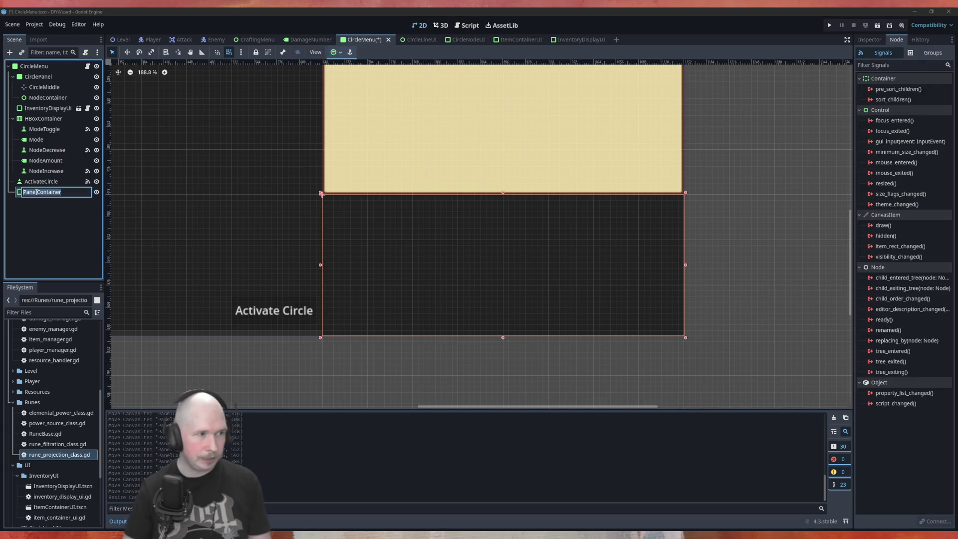
text(Attack)
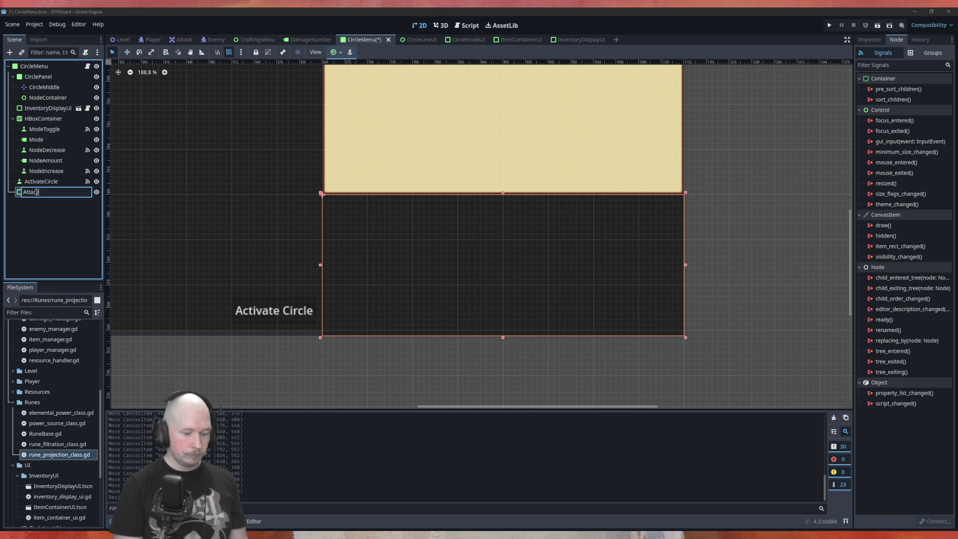
text(InfoContainer)
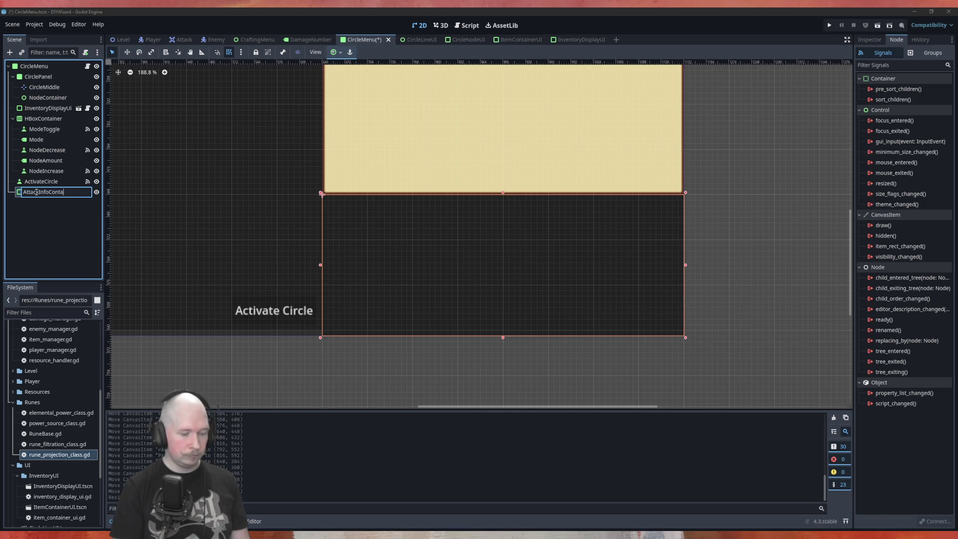
key(Return)
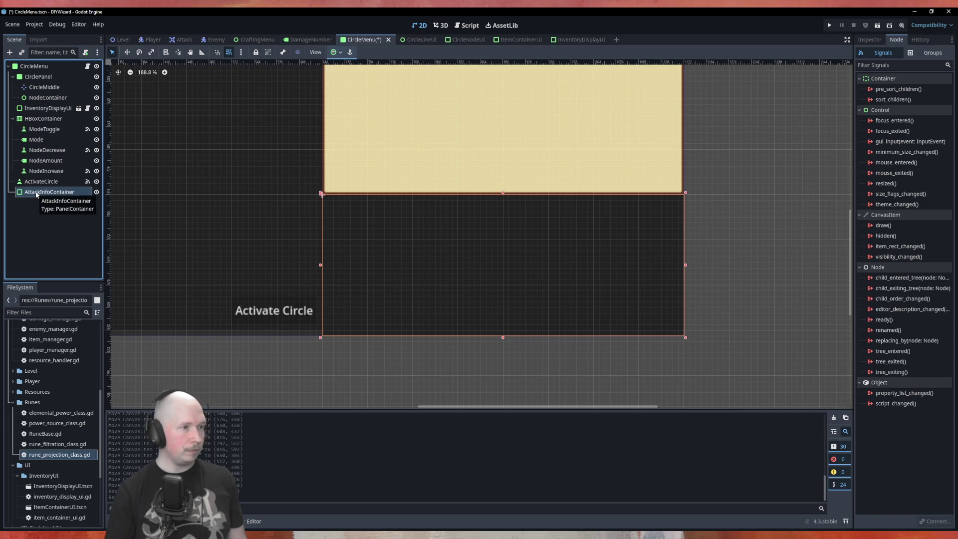
Add a NinePatchRect child node under AttackInfoContainer
right_click(61, 194)
click(82, 201)
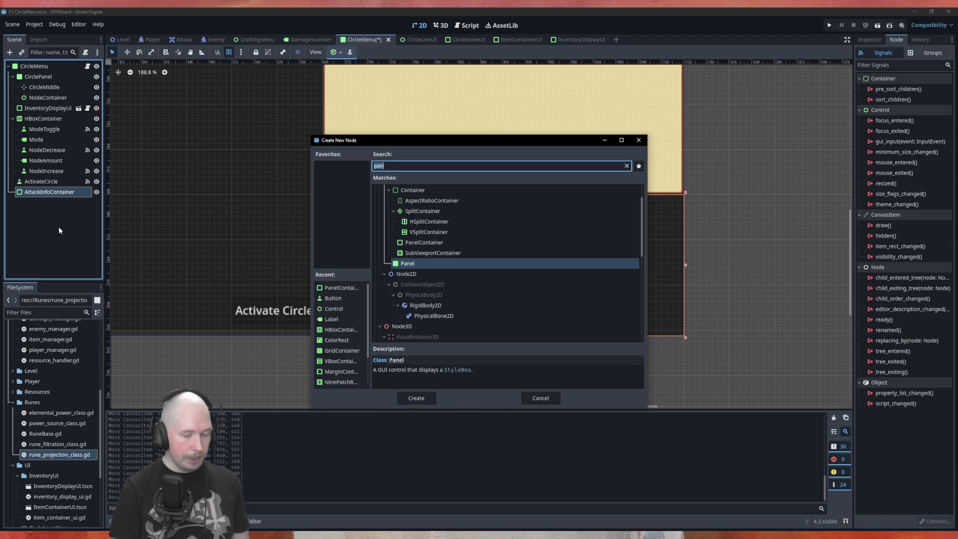
text(nine)
key(Return)
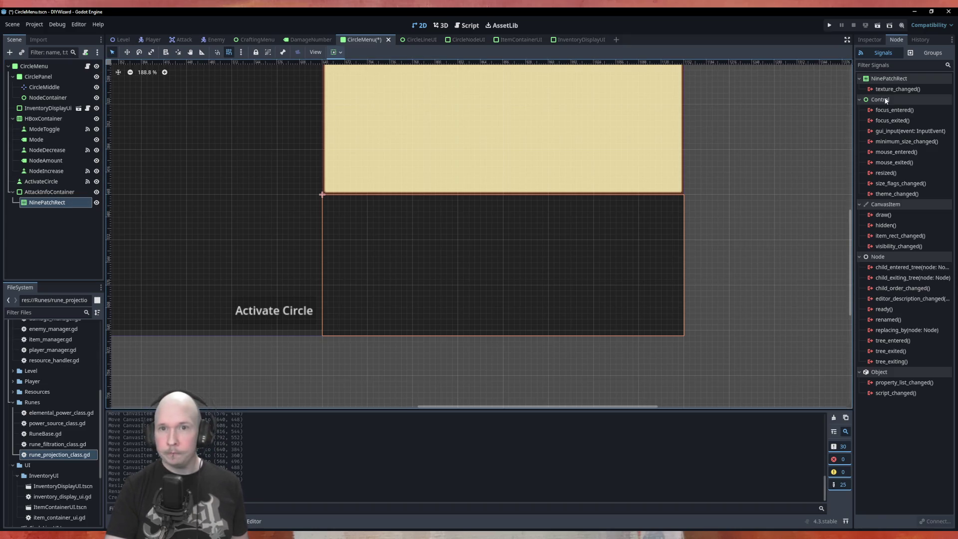
Give the NinePatchRect a new AtlasTexture using Assets/UI_pack/Main_tiles.png as its atlas
click(881, 42)
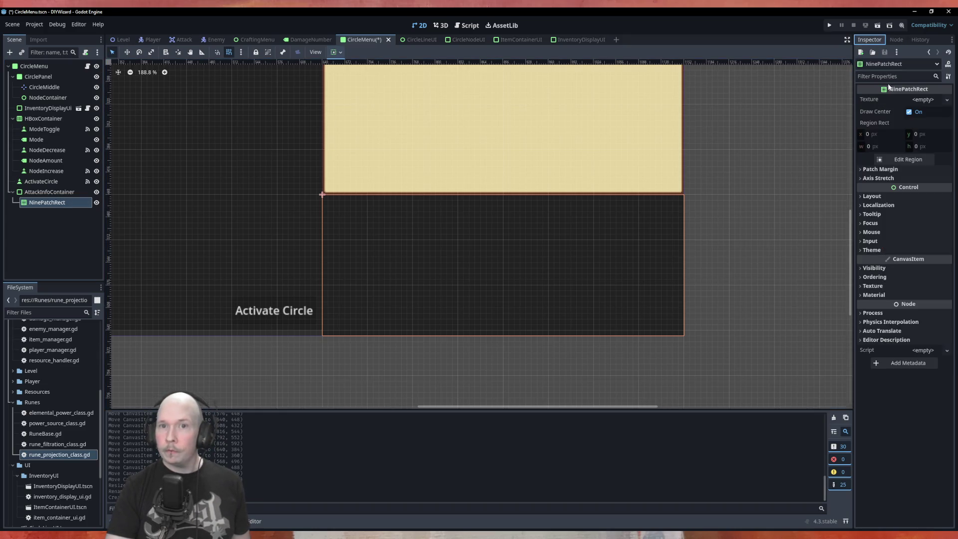
click(921, 100)
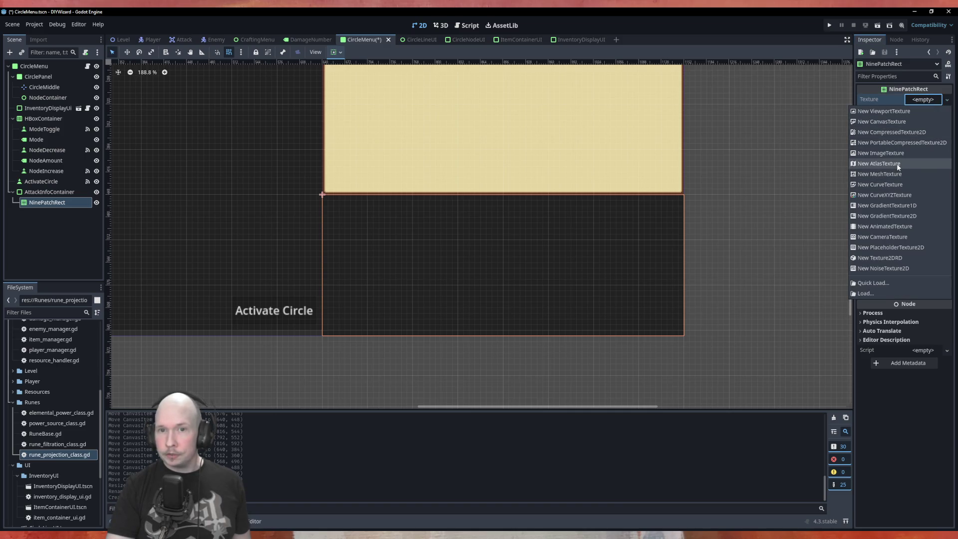
click(879, 164)
click(923, 100)
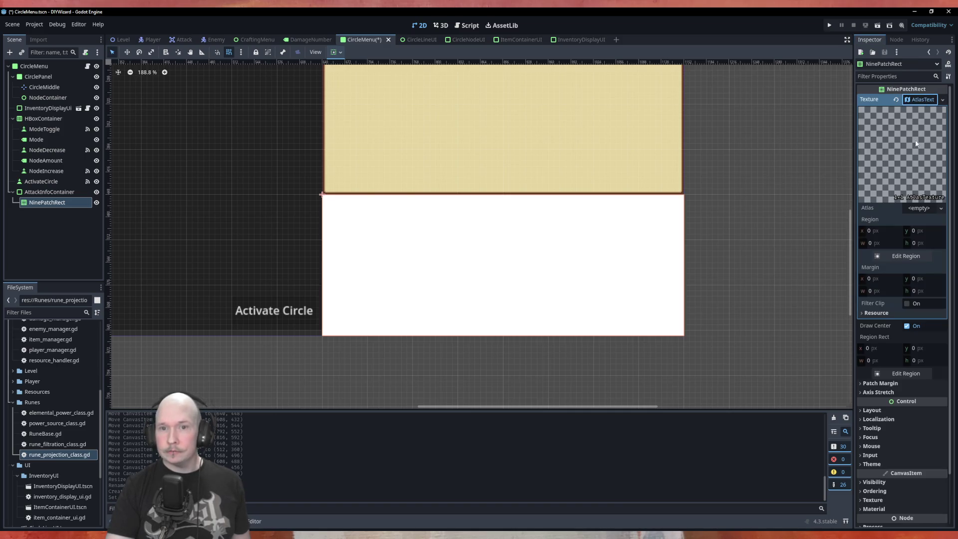
click(919, 208)
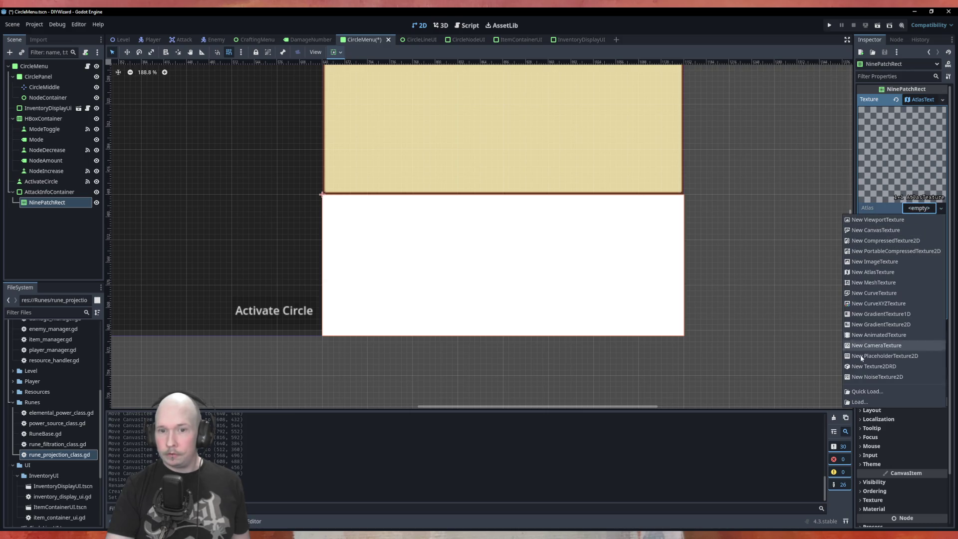
click(861, 402)
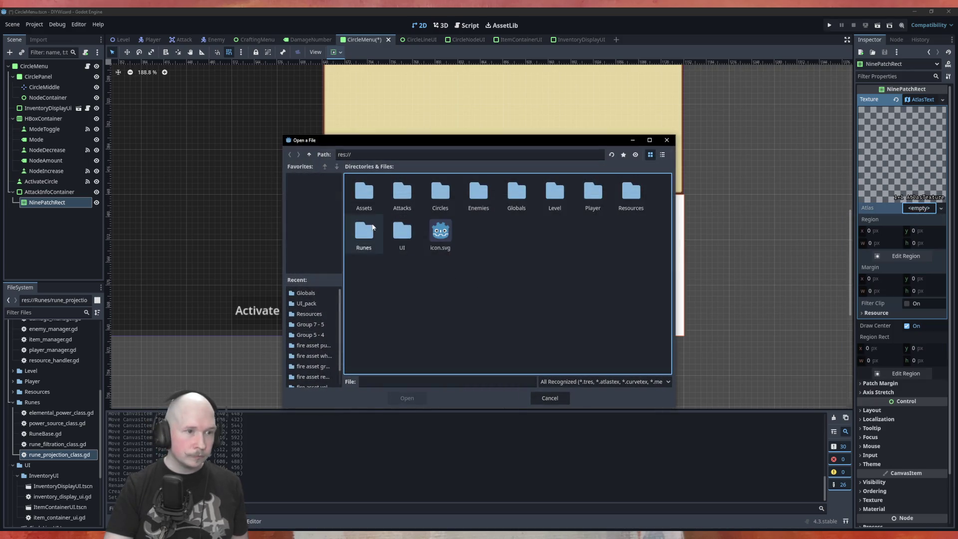
double_click(364, 192)
double_click(402, 191)
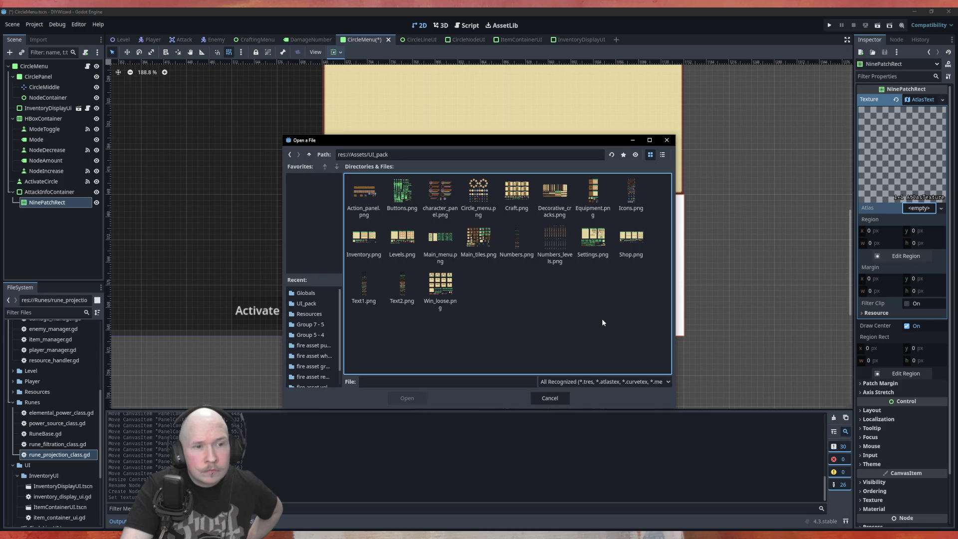
double_click(478, 237)
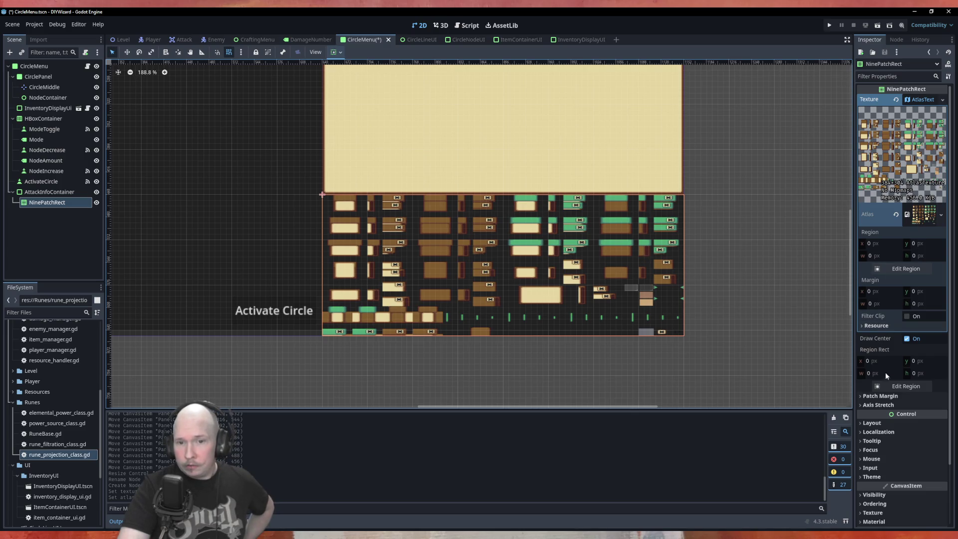
Auto Slice the sheet in the Region Editor and pick the green-topped tile (197, 96, 38×37)
click(904, 386)
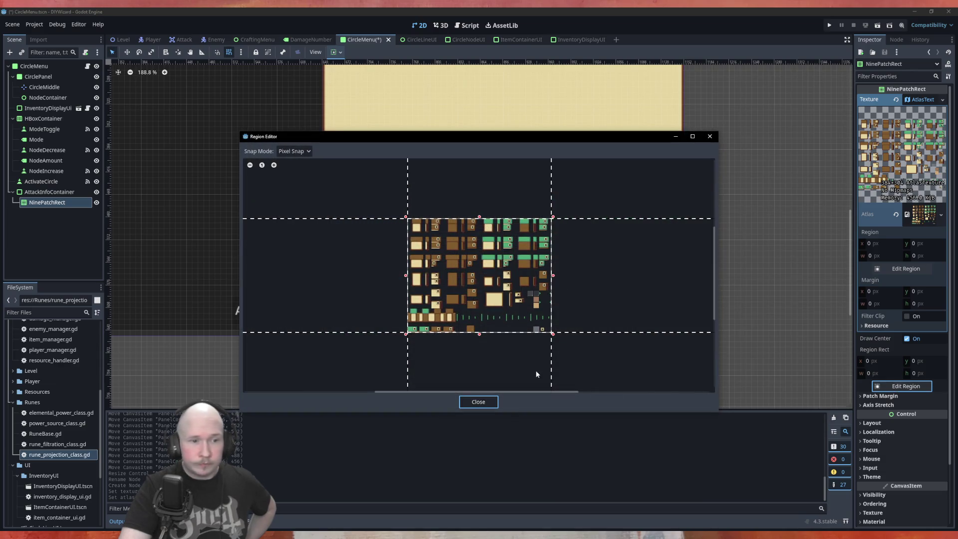
click(295, 150)
click(289, 196)
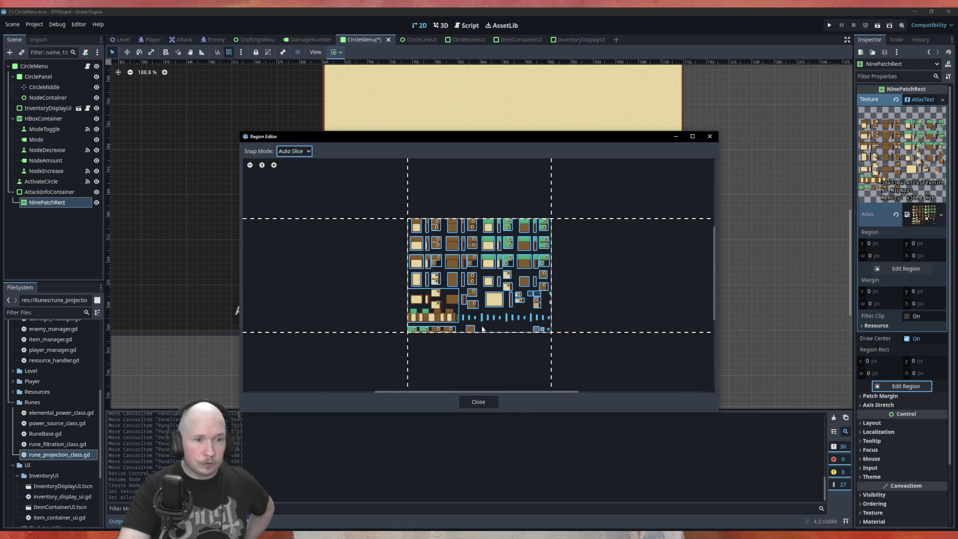
scroll(482, 329, up, 4)
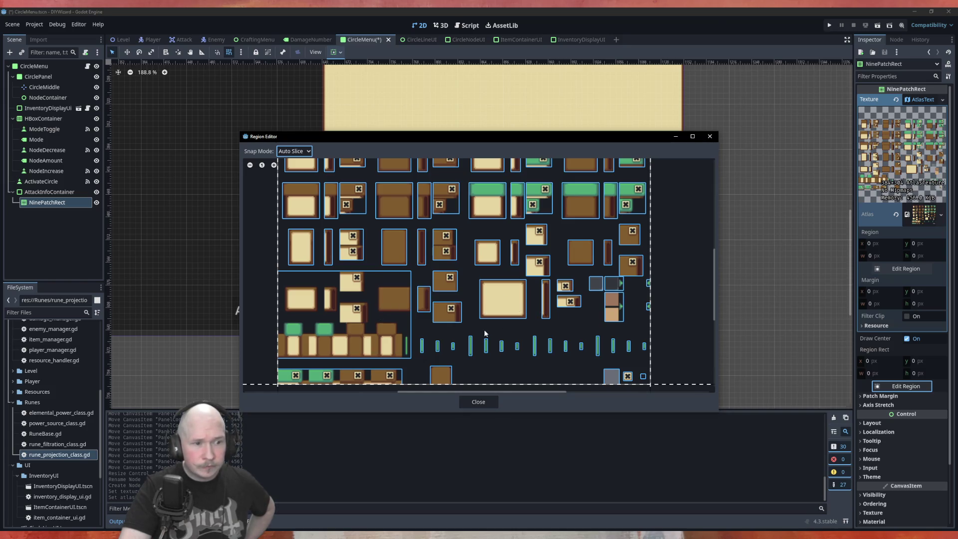
scroll(484, 331, down, 1)
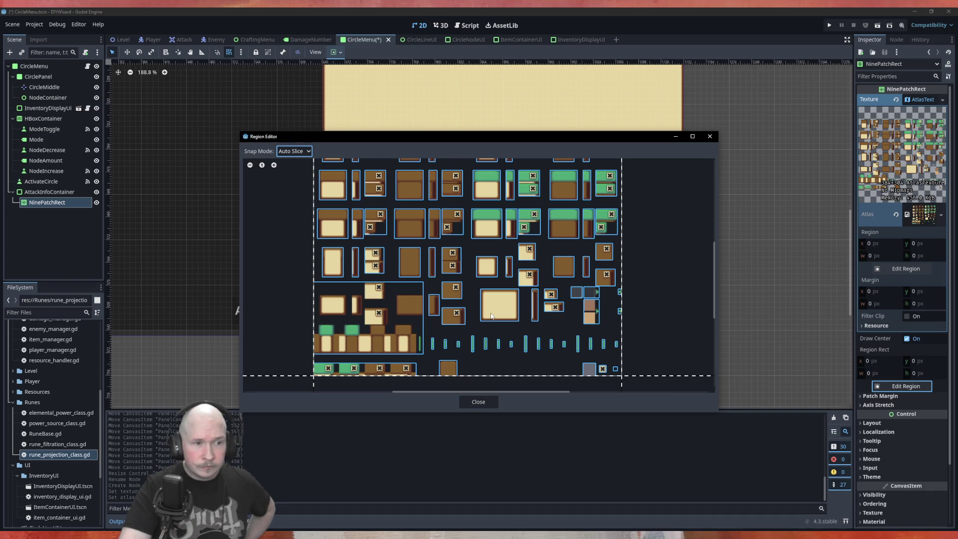
click(492, 228)
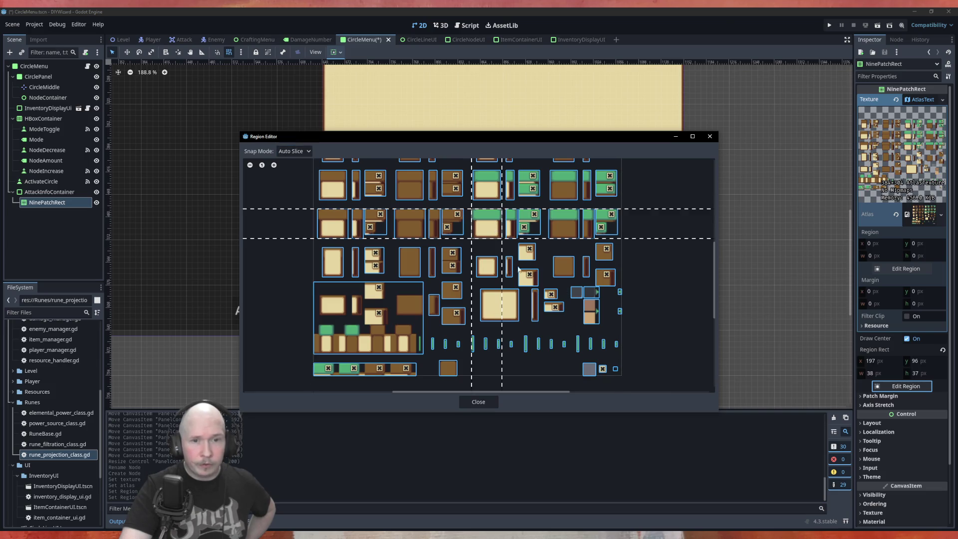
click(710, 138)
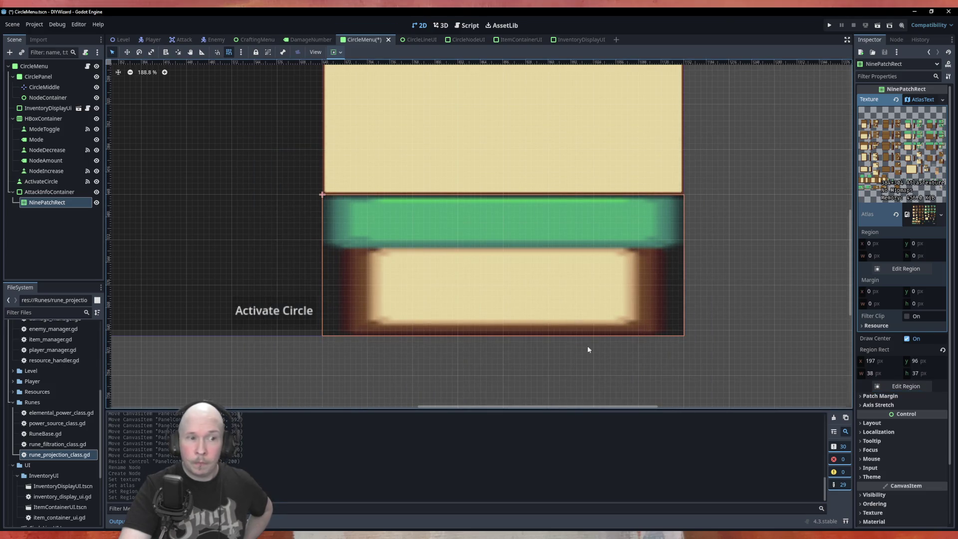
Change the NinePatchRect's CanvasItem texture Filter from Inherit to Nearest
scroll(908, 340, down, 3)
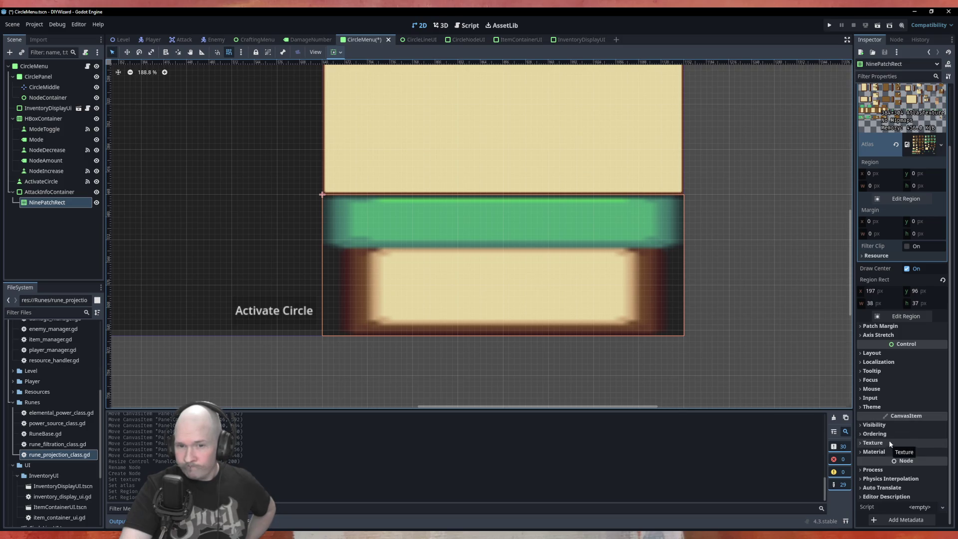
click(891, 380)
click(891, 380)
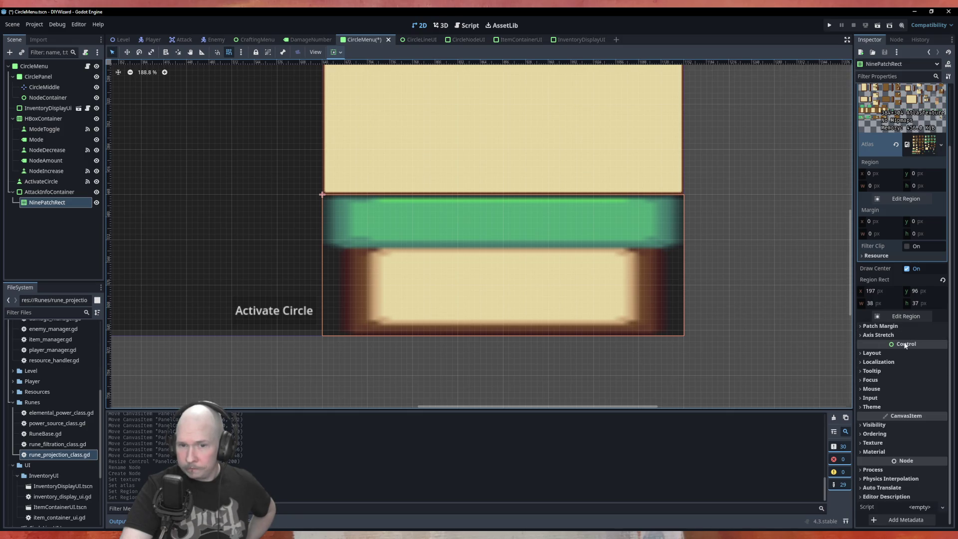
click(914, 443)
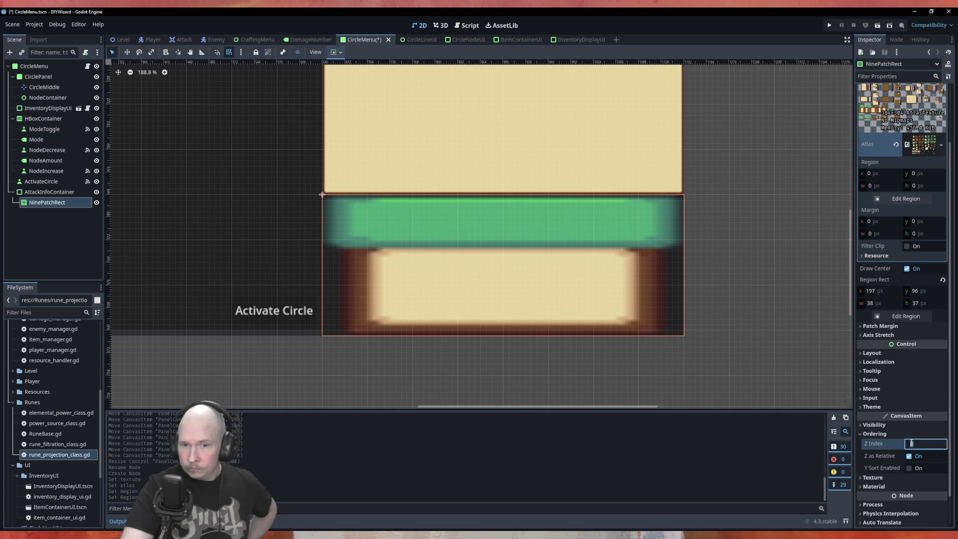
click(898, 442)
click(895, 442)
click(923, 453)
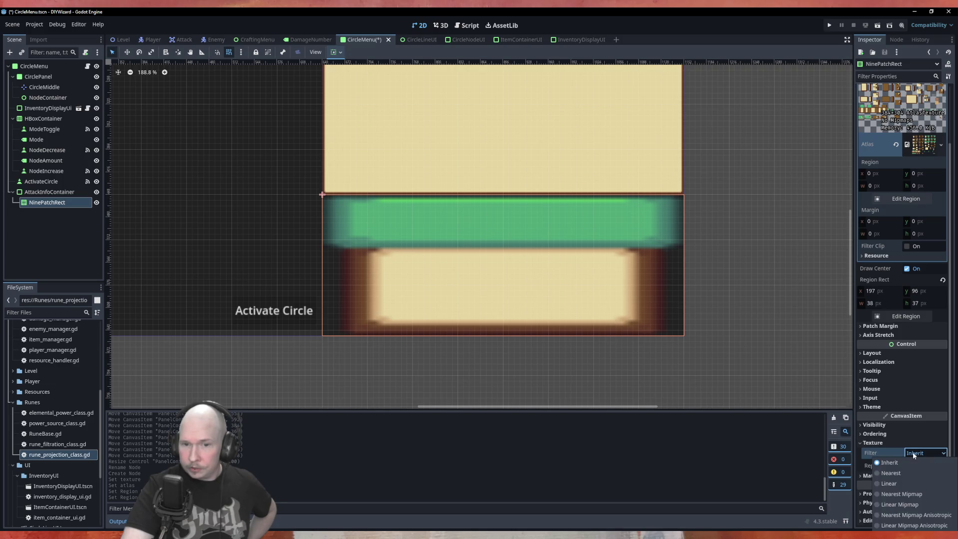
click(904, 473)
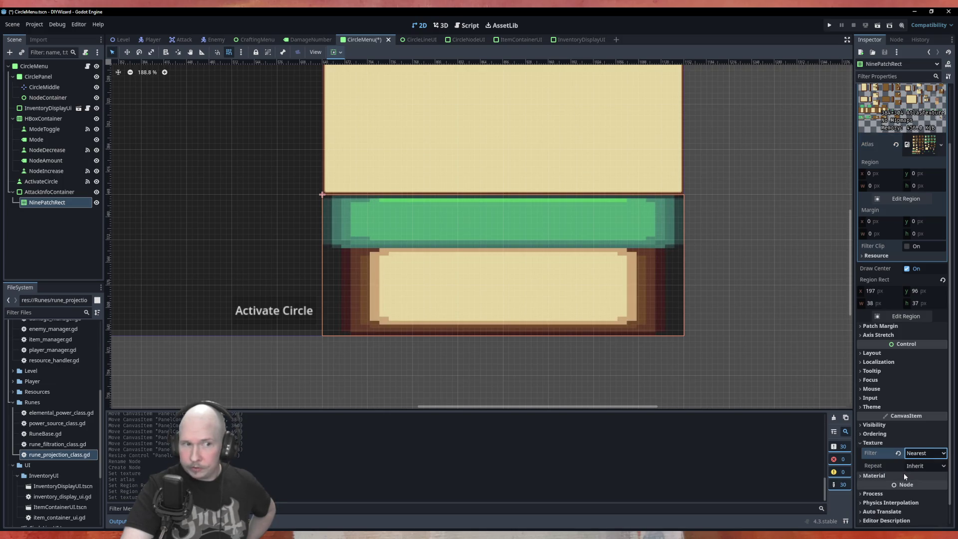
click(879, 442)
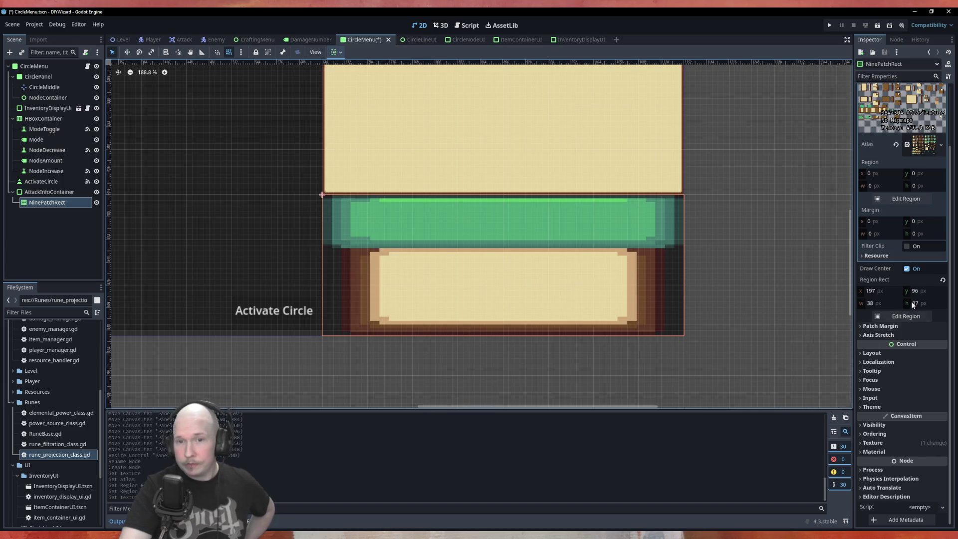
click(879, 327)
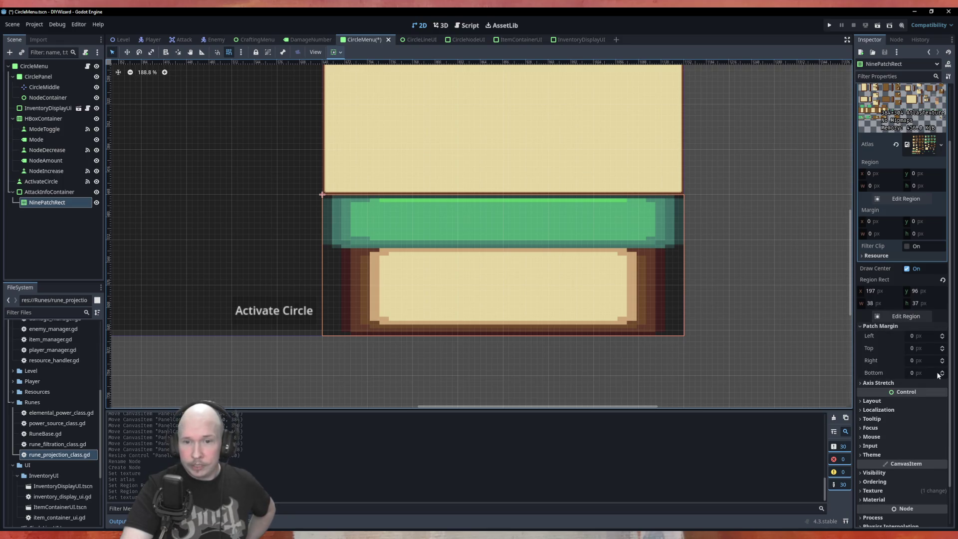
Set the NinePatchRect's bottom patch margin to 5 px
scroll(585, 356, up, 1)
scroll(589, 355, up, 1)
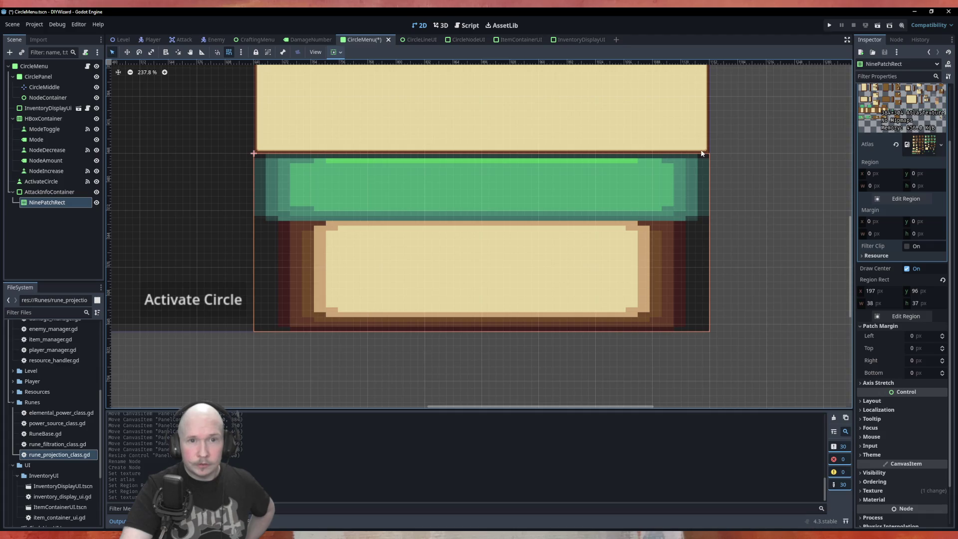
scroll(630, 315, up, 4)
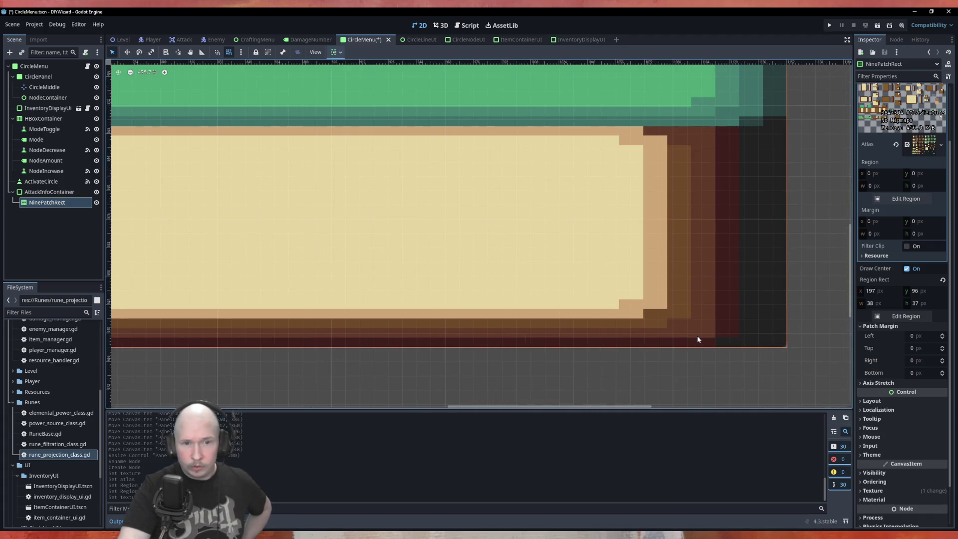
click(943, 372)
click(943, 372)
click(943, 371)
click(943, 371)
click(943, 371)
click(942, 371)
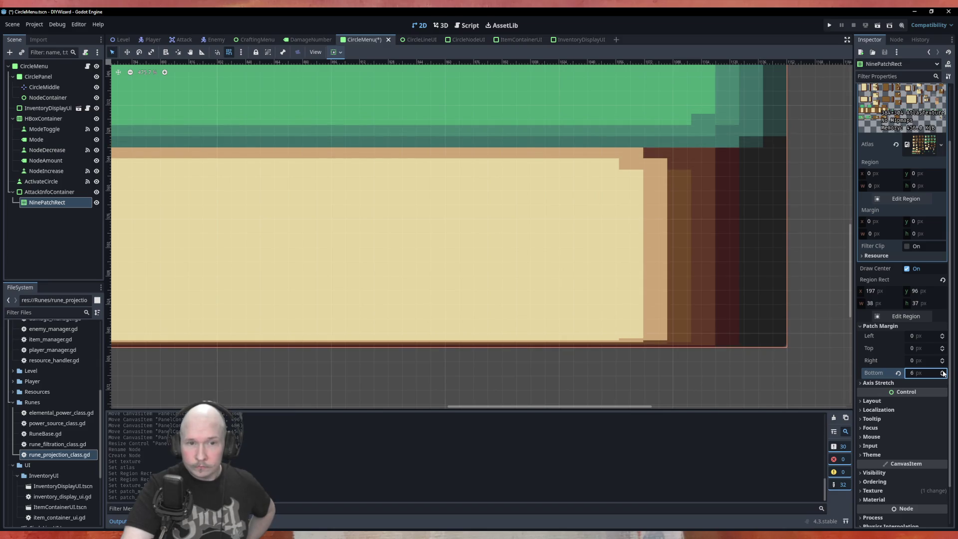
click(943, 371)
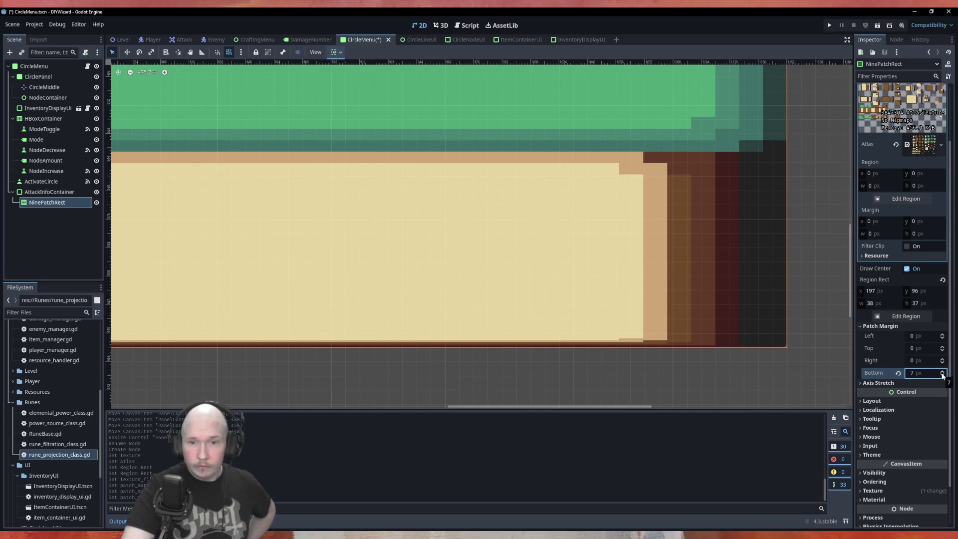
click(942, 376)
click(942, 377)
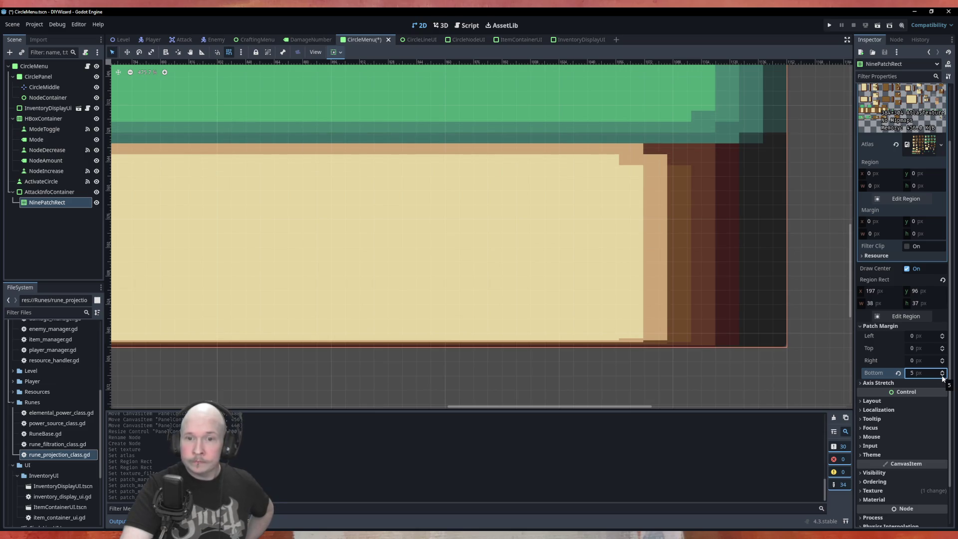
Raise the right patch margin to 7 px
click(942, 360)
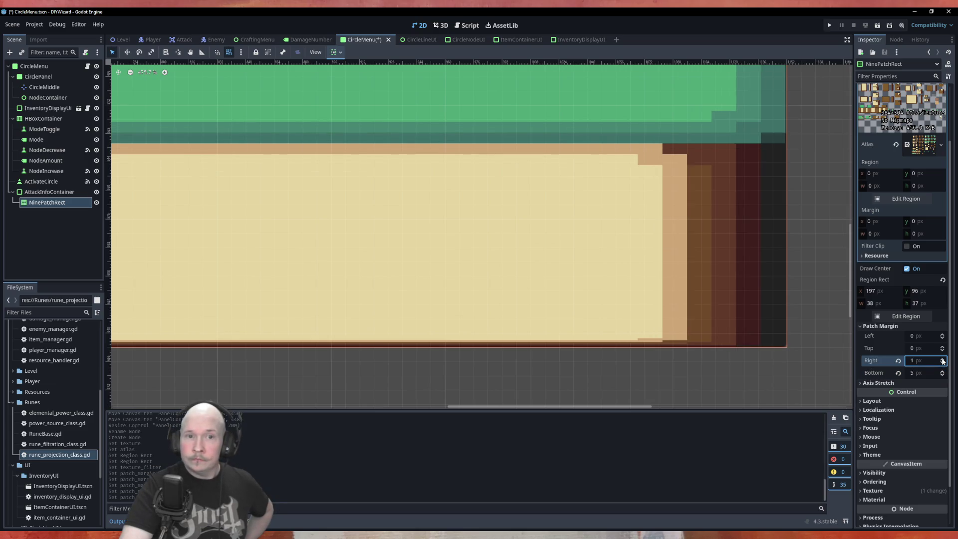
click(942, 359)
click(942, 359)
click(942, 359)
click(942, 359)
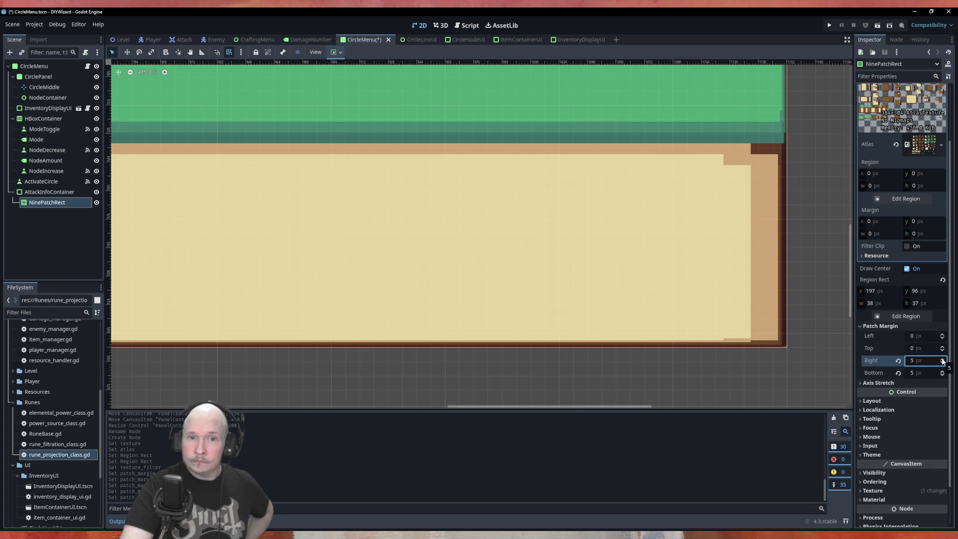
click(943, 360)
click(943, 361)
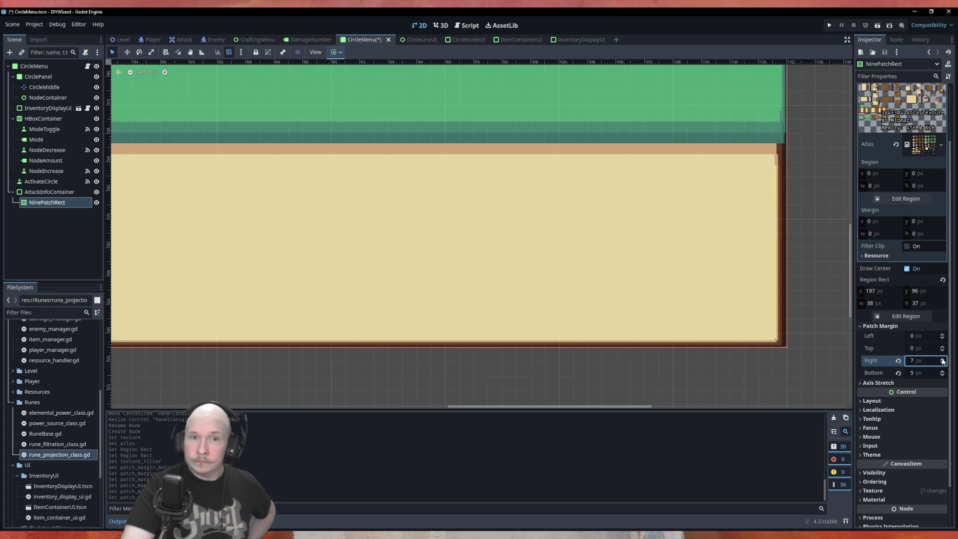
Settle the left patch margin at 7 px after nudging the top margin to 6
scroll(818, 301, down, 3)
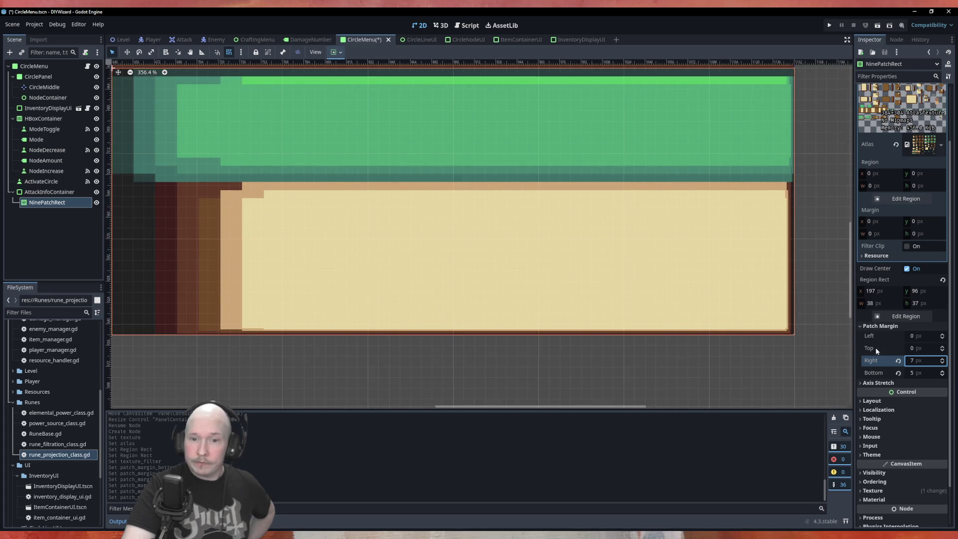
click(943, 346)
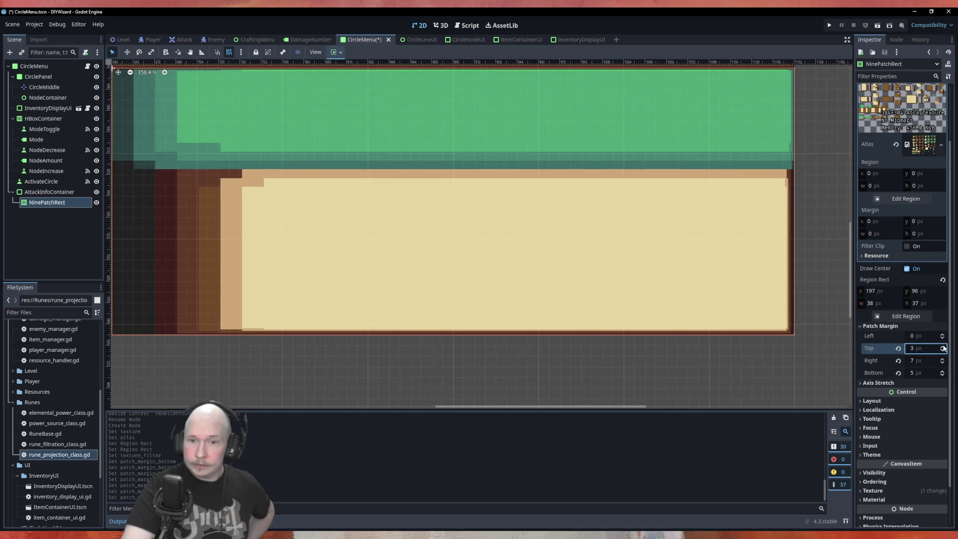
click(943, 334)
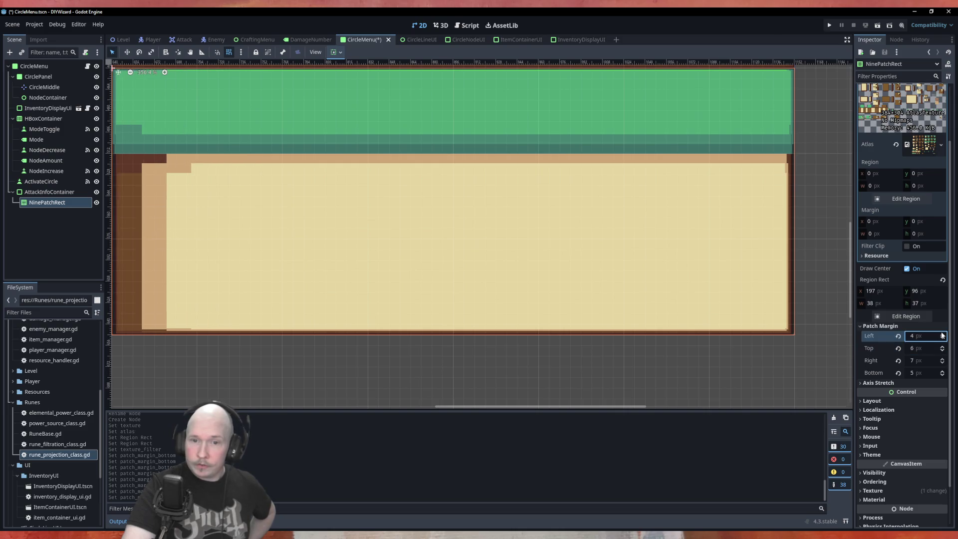
click(943, 334)
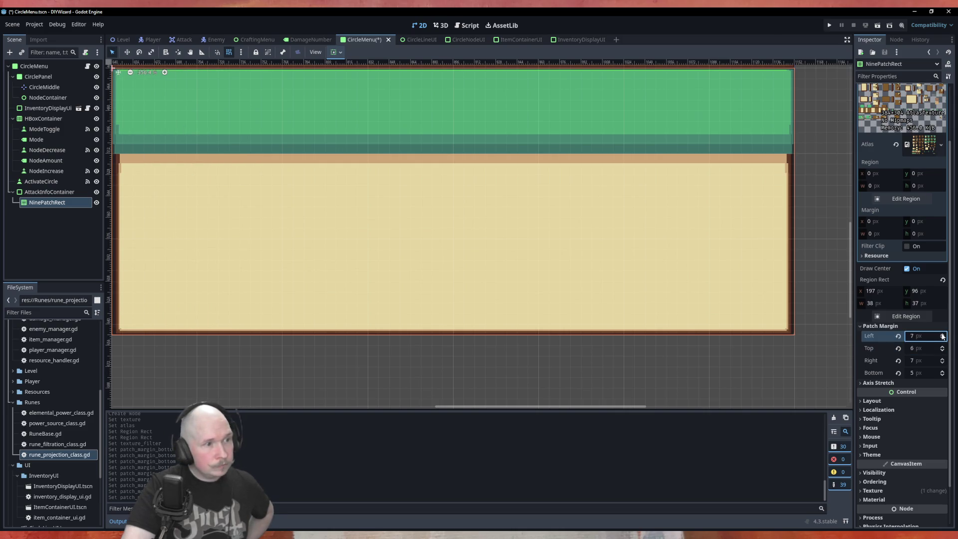
click(943, 334)
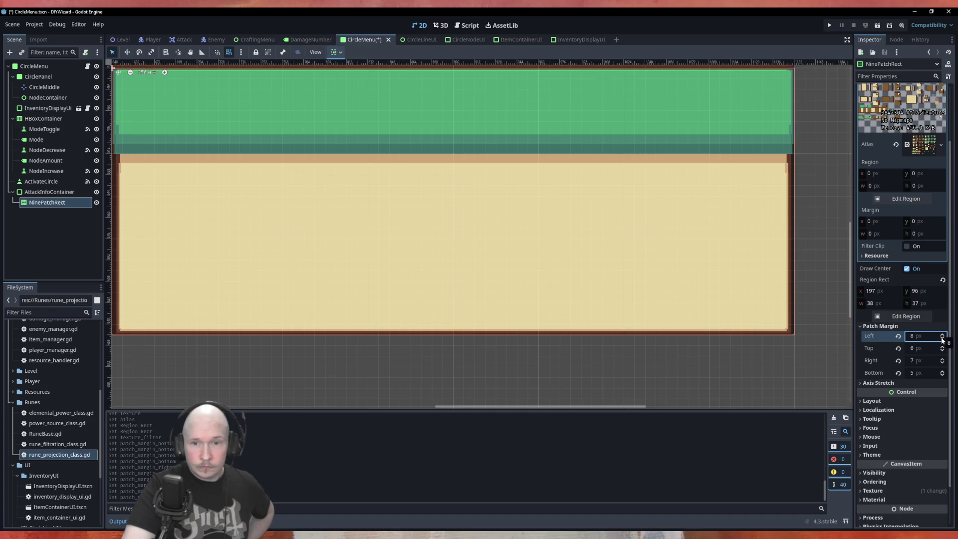
click(942, 339)
click(943, 340)
click(943, 334)
Raise the top patch margin to 16 px to thin the green bar
scroll(523, 206, down, 2)
scroll(507, 104, up, 2)
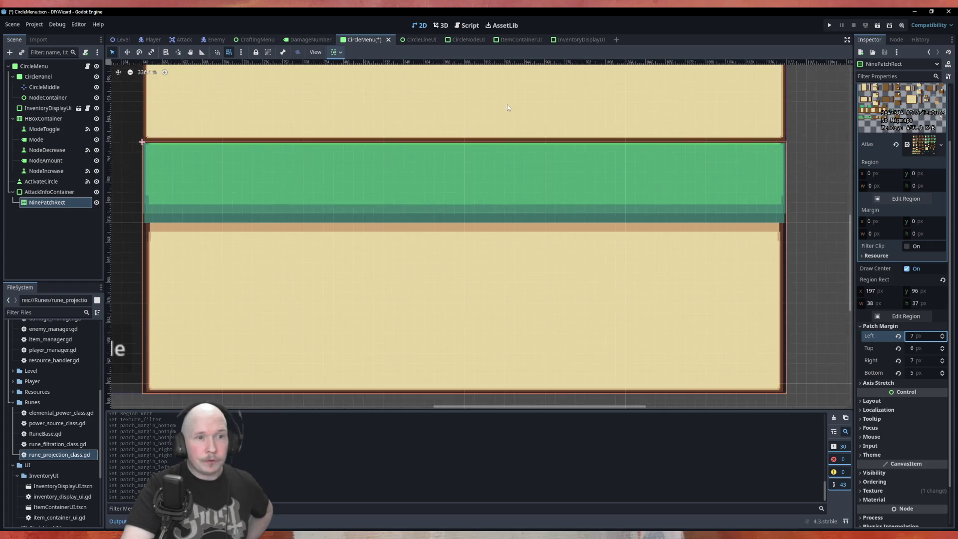
scroll(507, 104, up, 3)
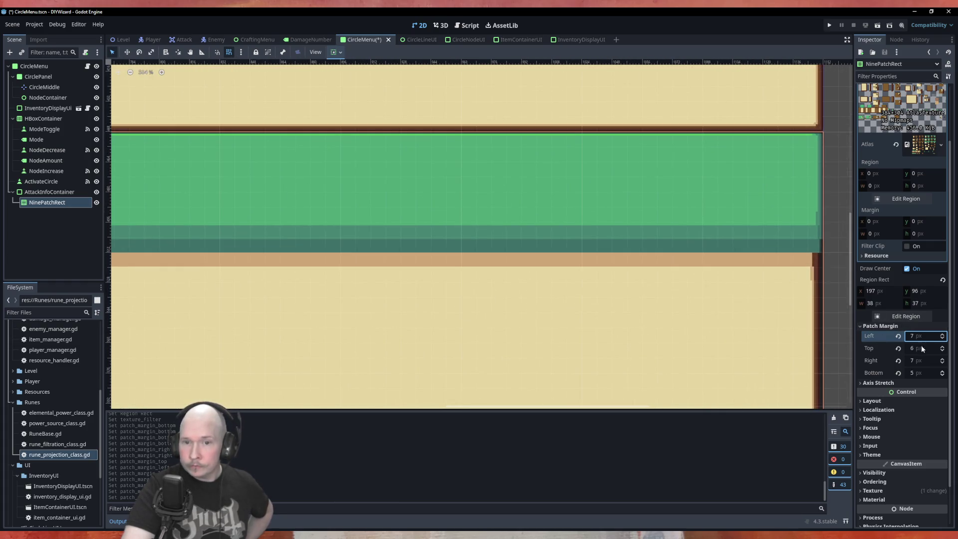
click(942, 347)
click(943, 347)
click(943, 347)
click(943, 347)
click(943, 347)
click(943, 347)
click(943, 348)
click(943, 347)
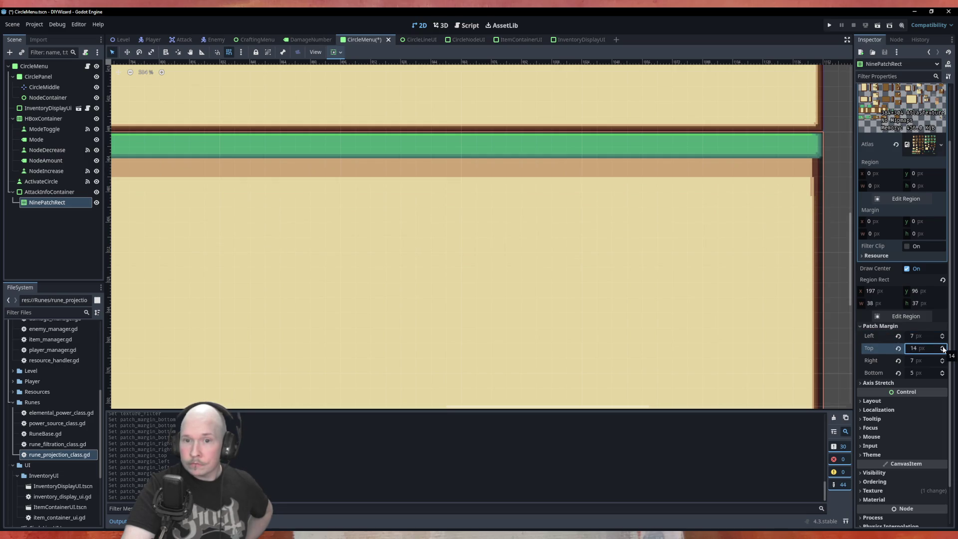
click(942, 348)
click(942, 348)
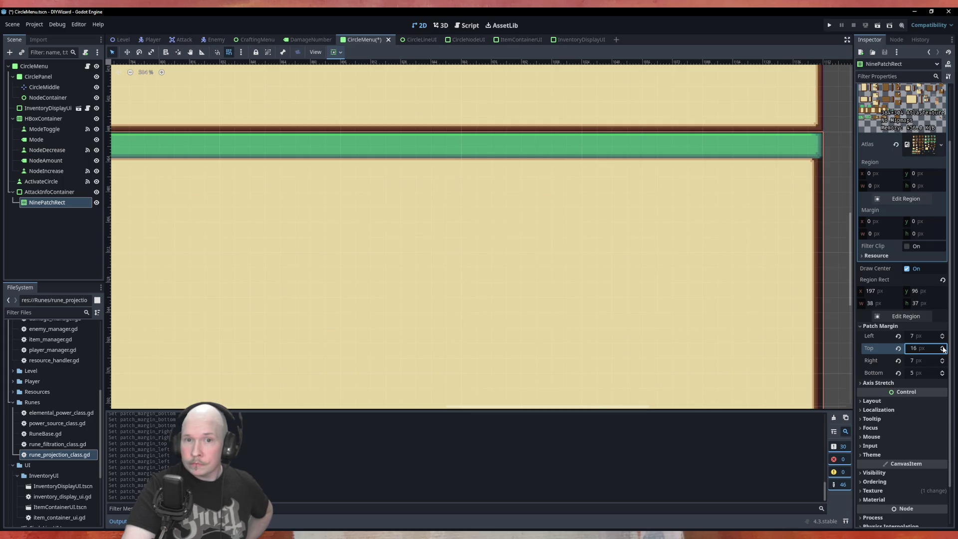
Review the Inspector and select AttackInfoContainer to check its properties
scroll(706, 243, down, 4)
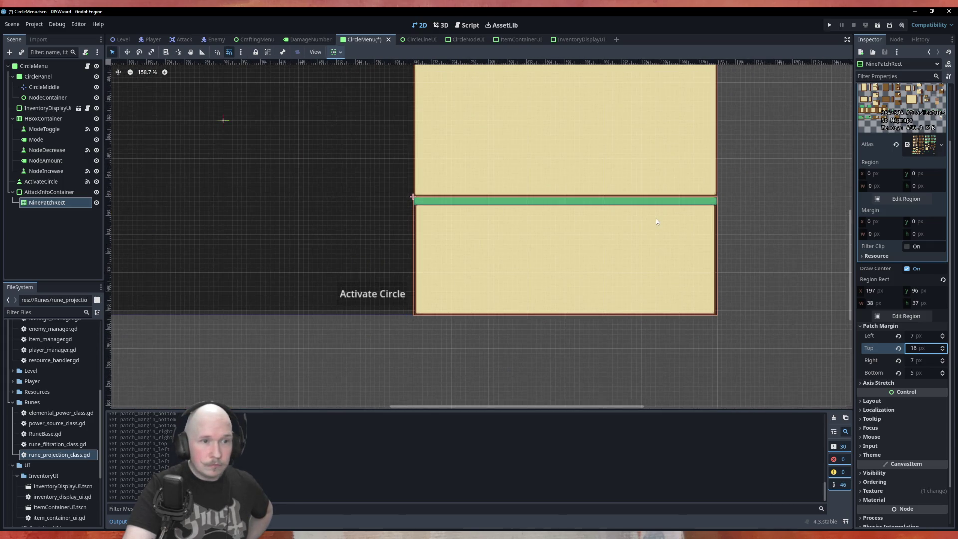
scroll(533, 285, down, 2)
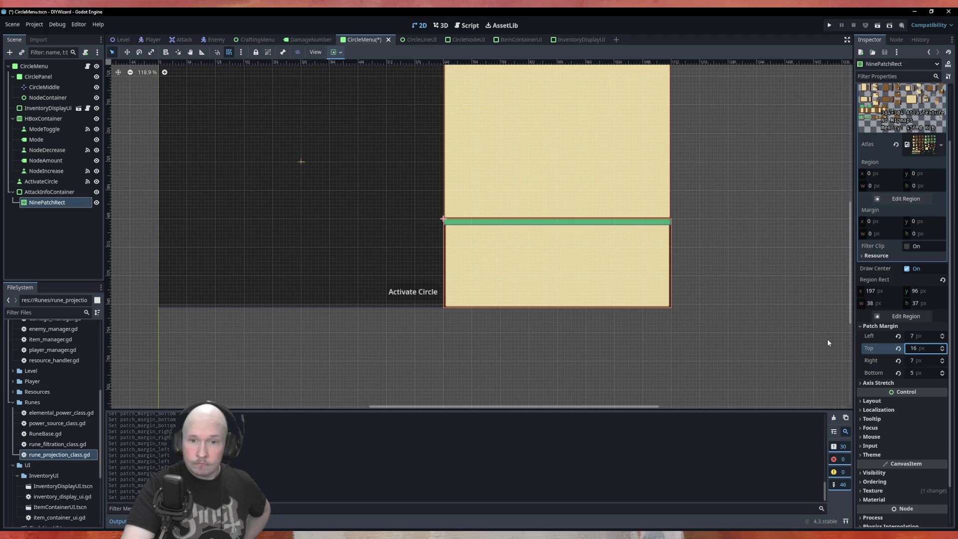
scroll(689, 327, down, 2)
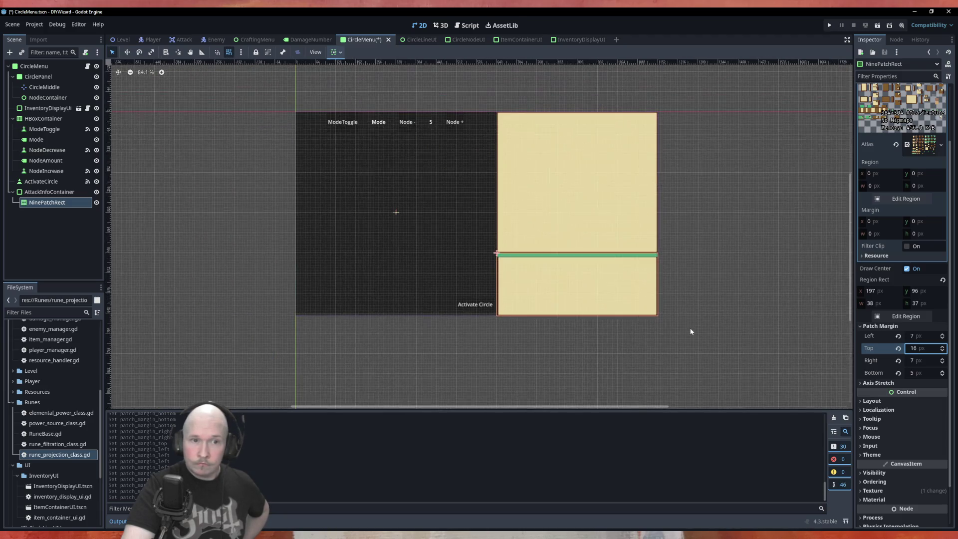
scroll(690, 327, up, 2)
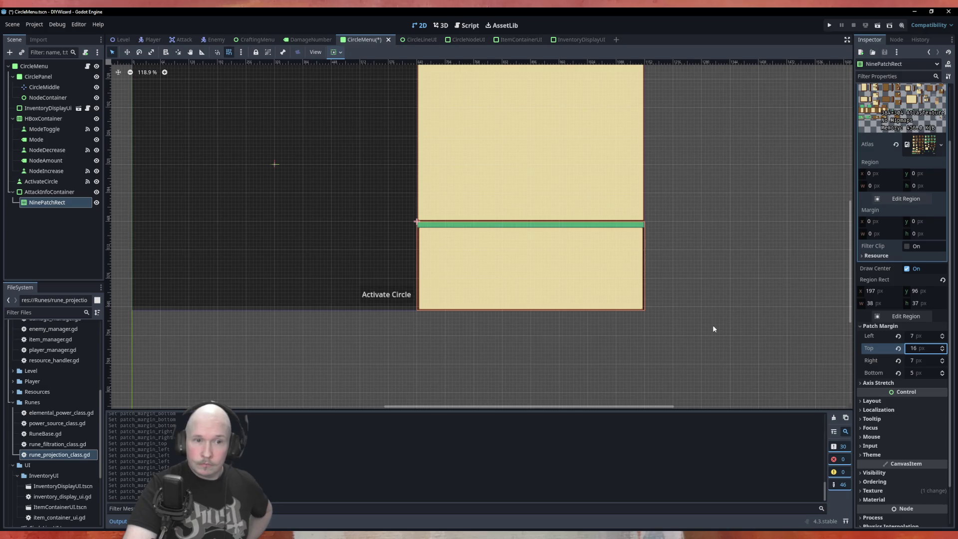
click(68, 195)
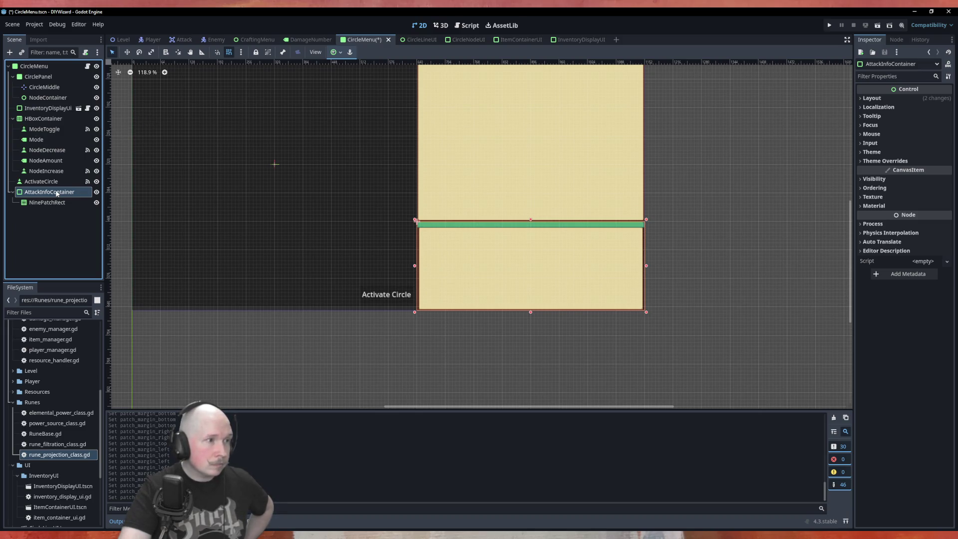
scroll(361, 352, down, 5)
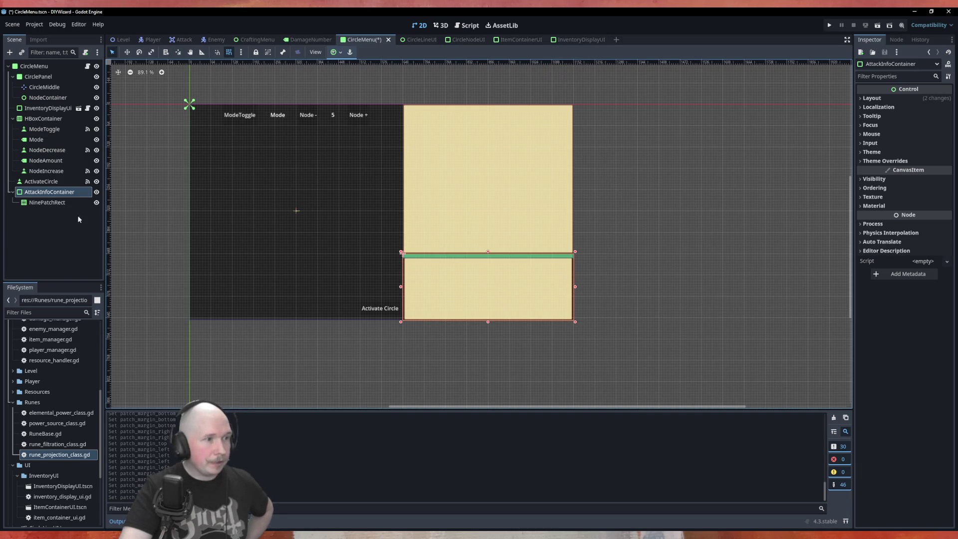
Add an HBoxContainer child under NinePatchRect
right_click(48, 203)
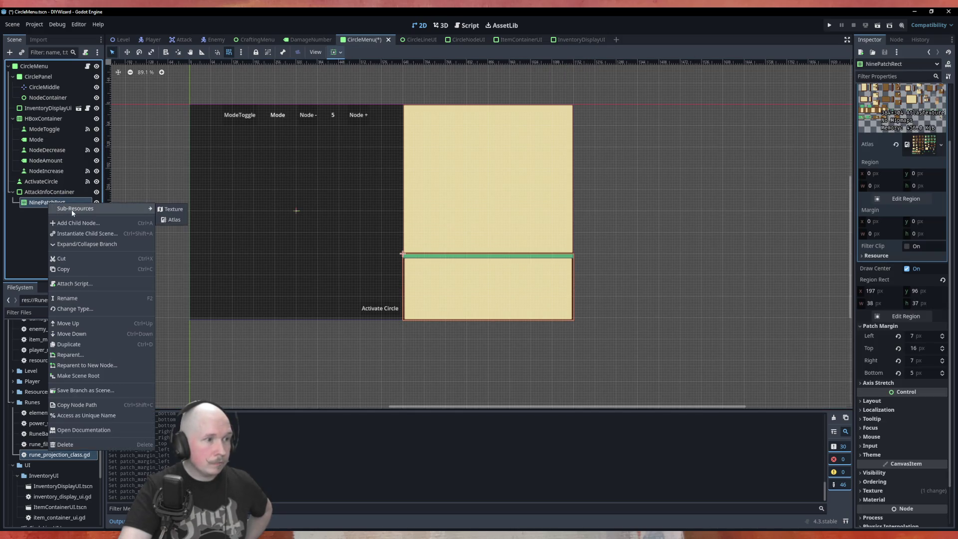
click(75, 224)
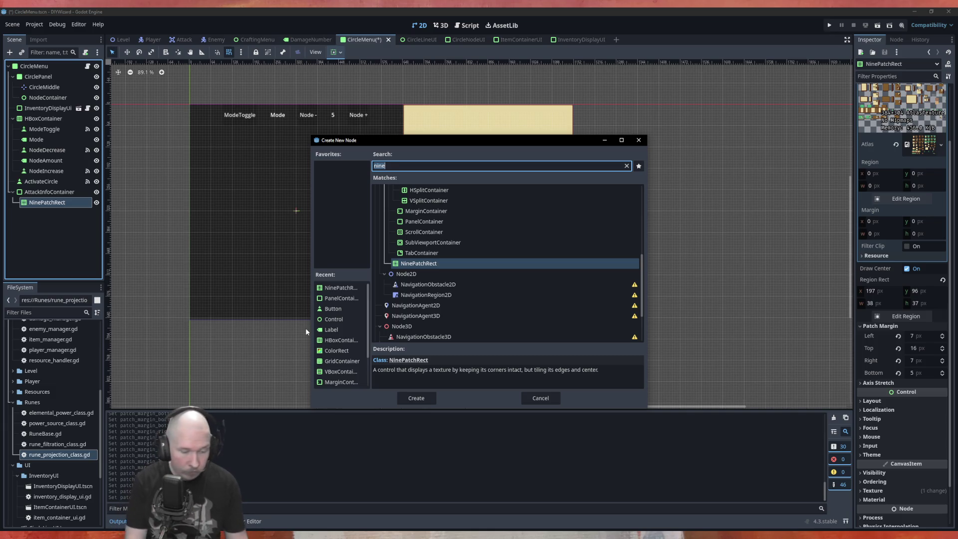
text(hbox)
key(Return)
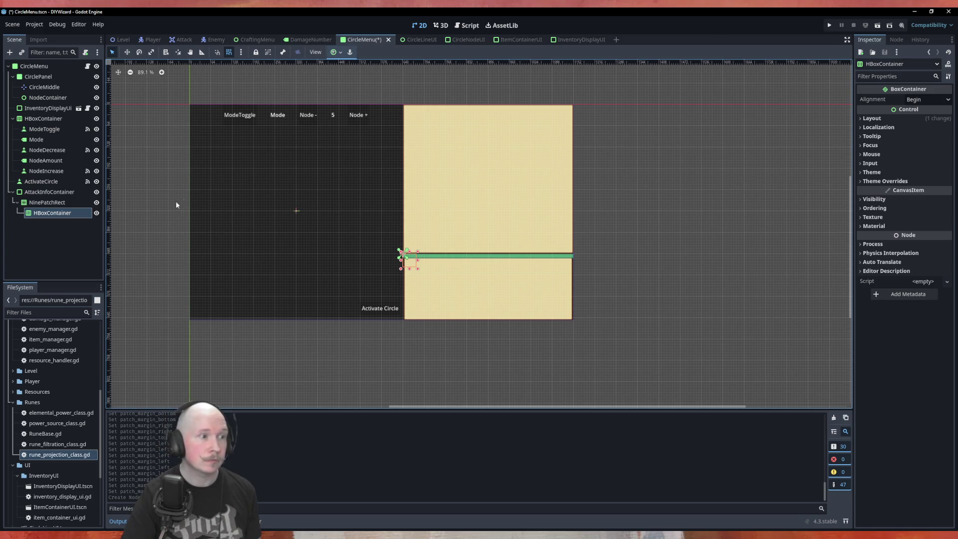
Apply the Full Rect anchor preset so the HBoxContainer fills the nine-patch panel
click(336, 52)
click(377, 119)
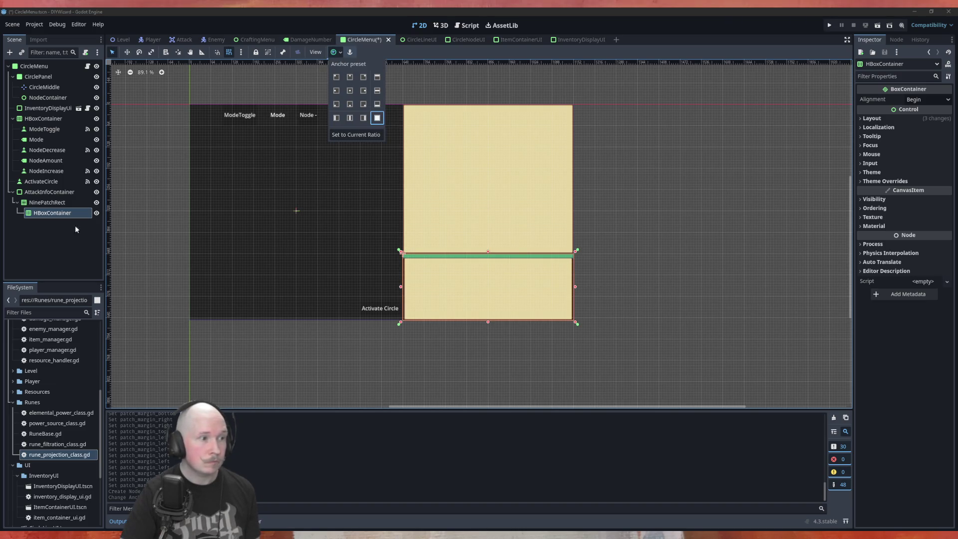
scroll(491, 247, up, 3)
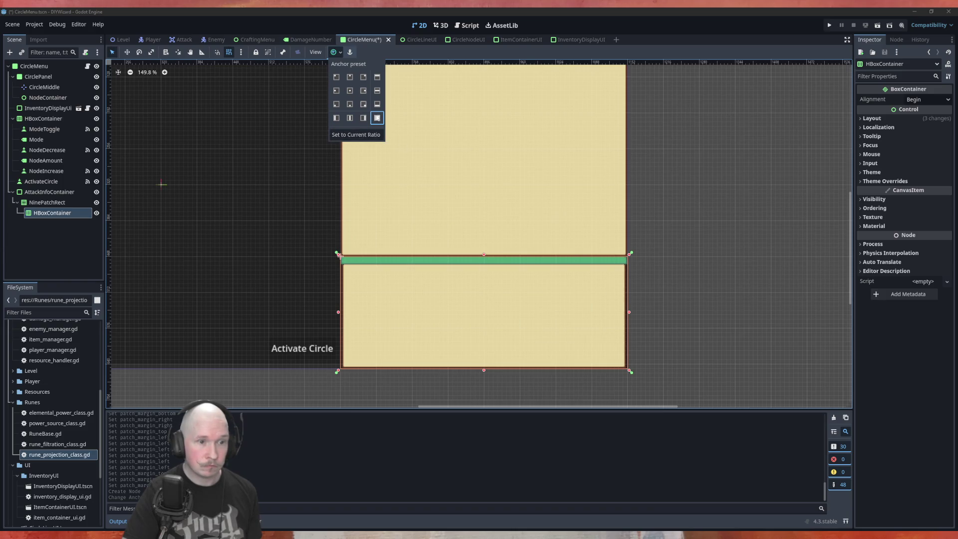
click(485, 259)
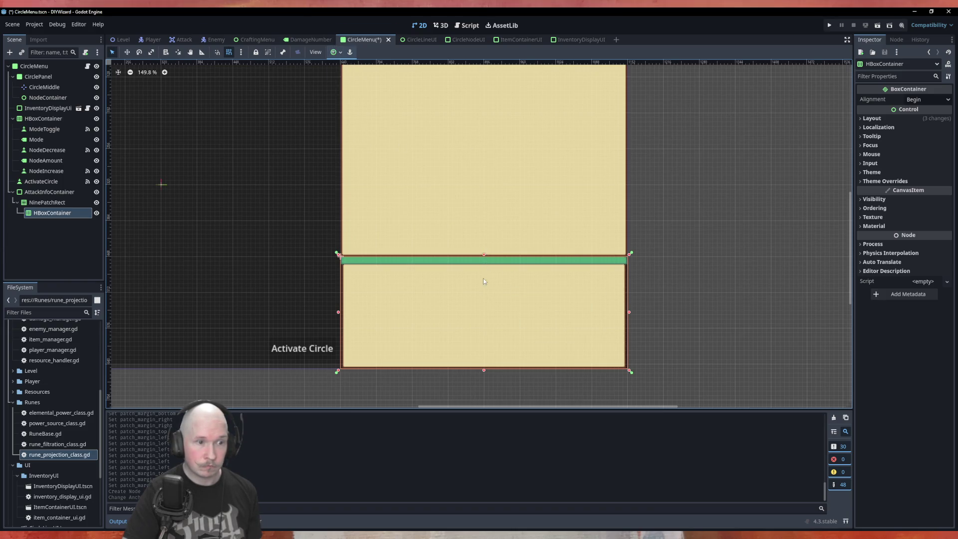
scroll(483, 279, up, 2)
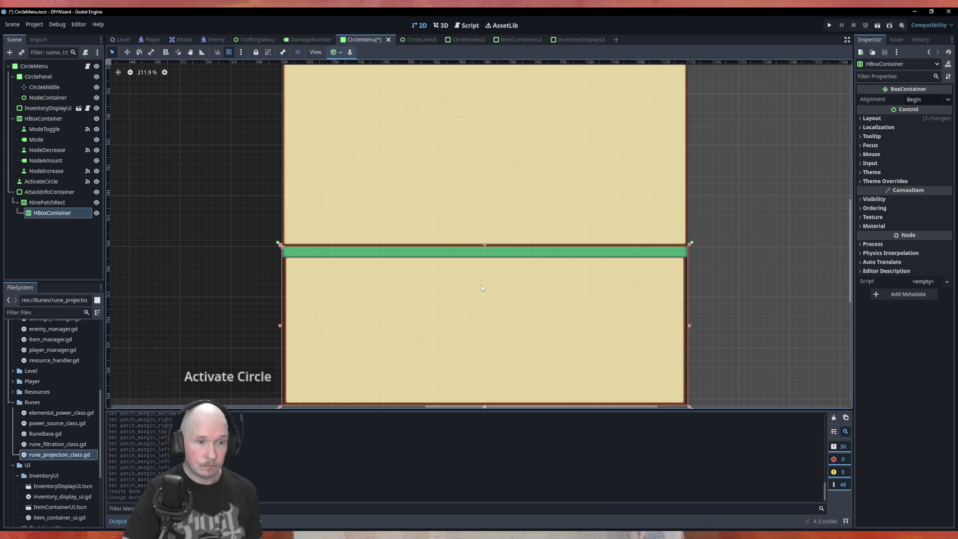
scroll(482, 288, down, 2)
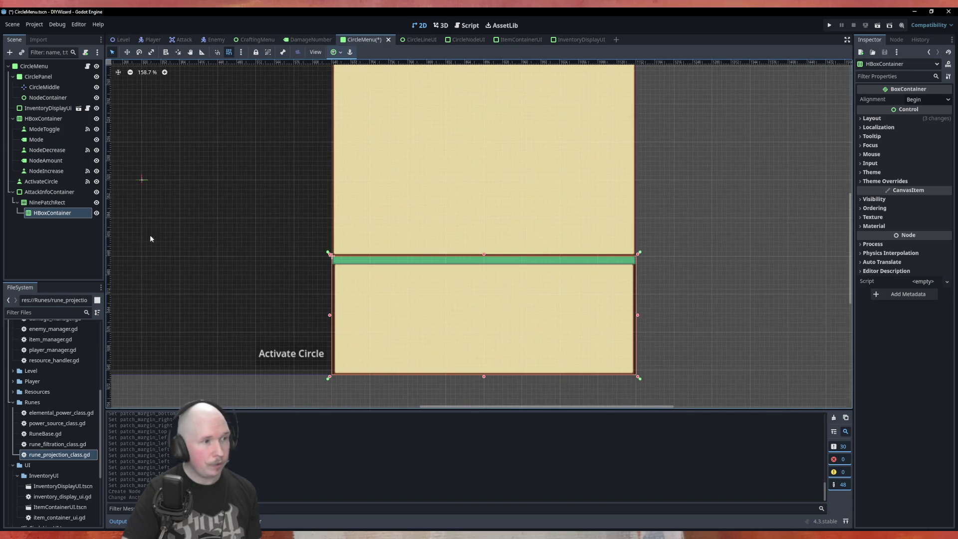
right_click(57, 215)
Add a MarginContainer child under NinePatchRect
click(58, 218)
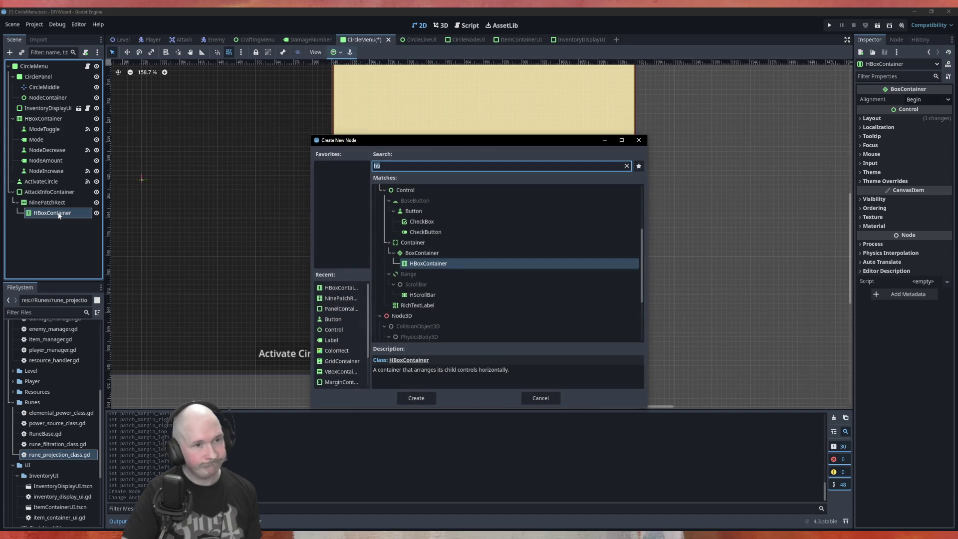
click(537, 398)
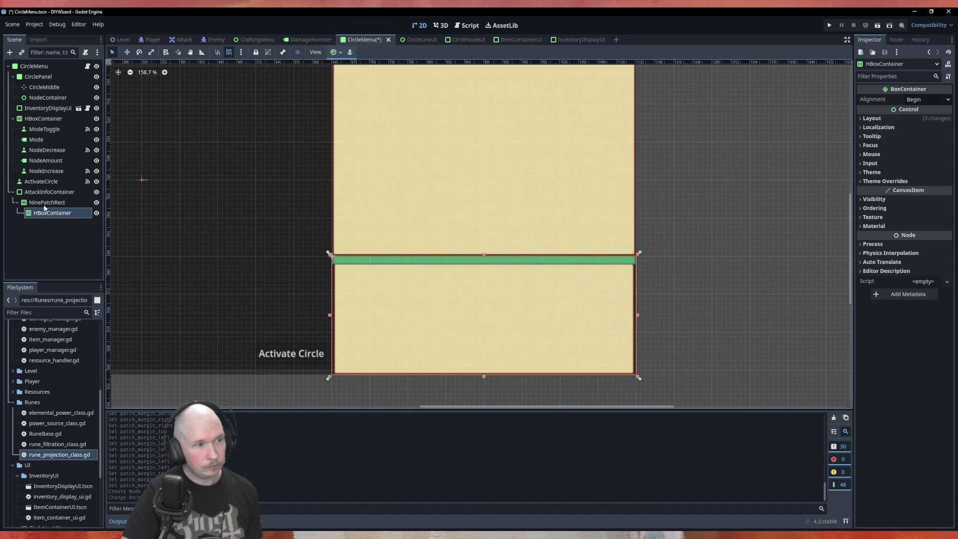
right_click(44, 202)
click(61, 223)
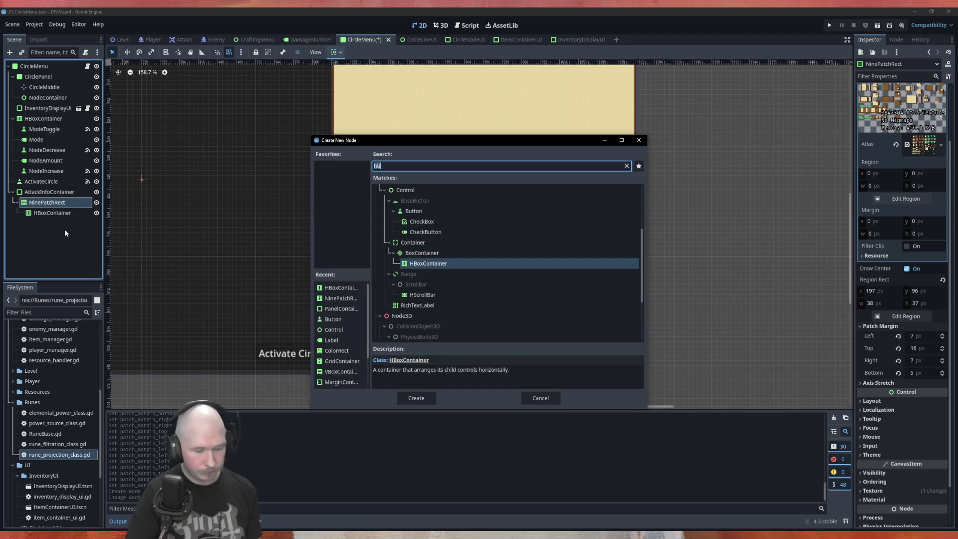
text(margin)
key(Return)
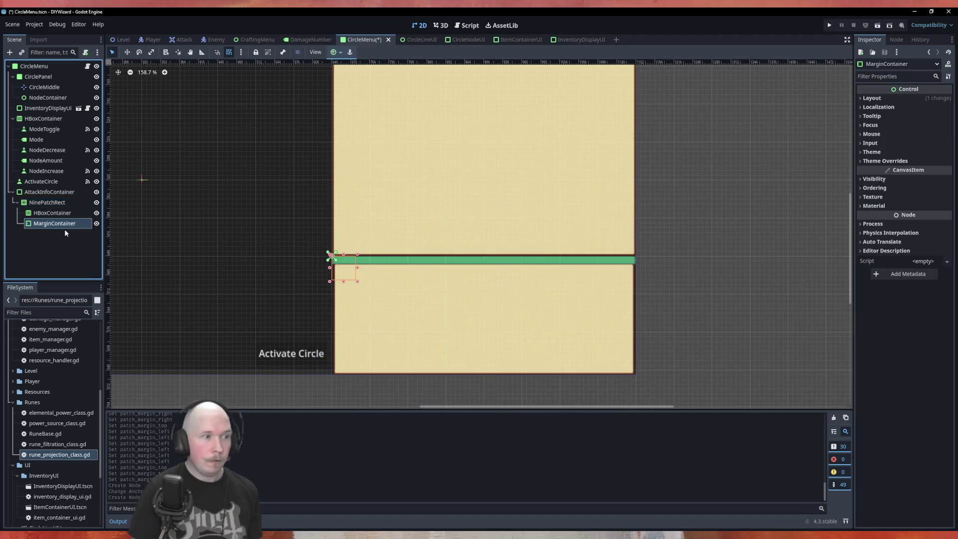
Move HBoxContainer into the MarginContainer and anchor the MarginContainer Full Rect
drag(53, 213, 52, 220)
click(52, 214)
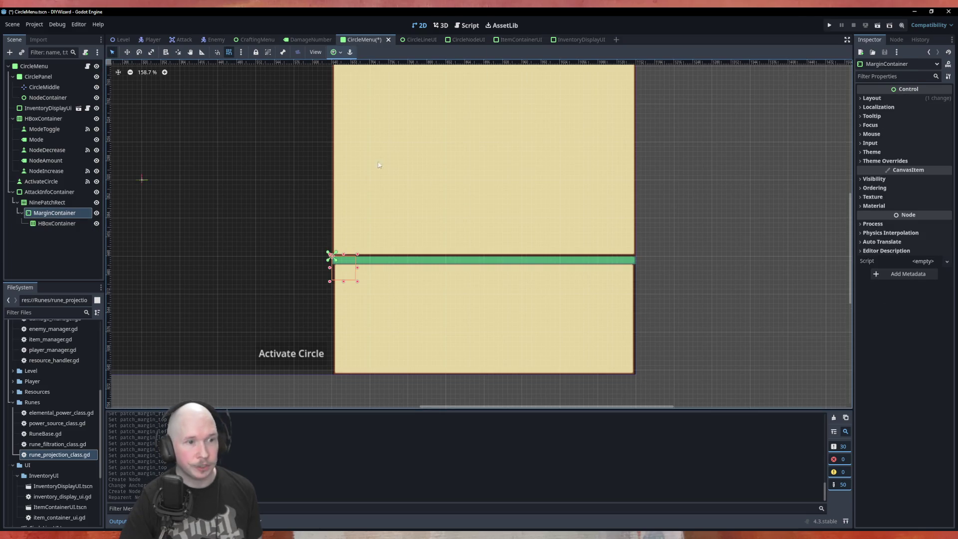
click(336, 52)
click(377, 118)
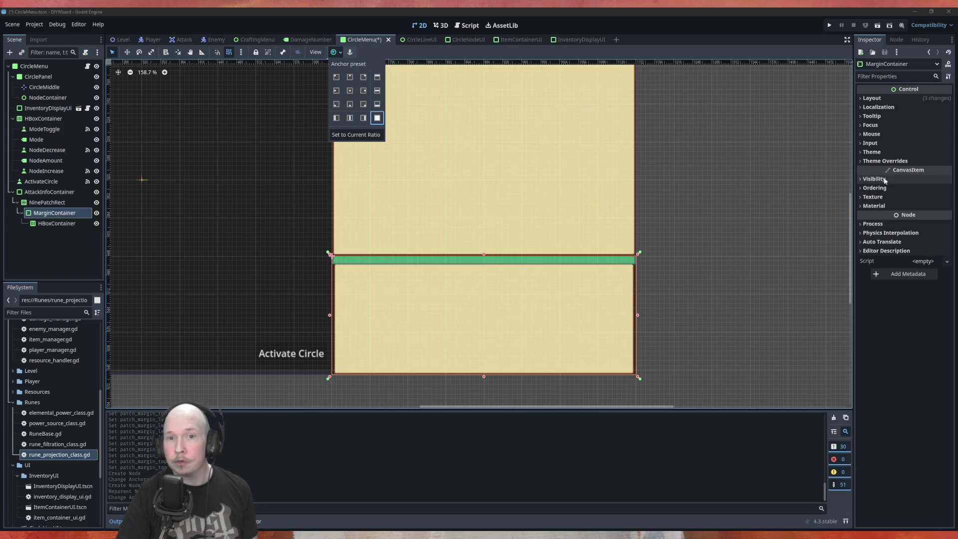
Expand the MarginContainer's Theme Overrides constants, cross-checking the NinePatchRect patch margins
click(888, 155)
click(887, 155)
click(886, 156)
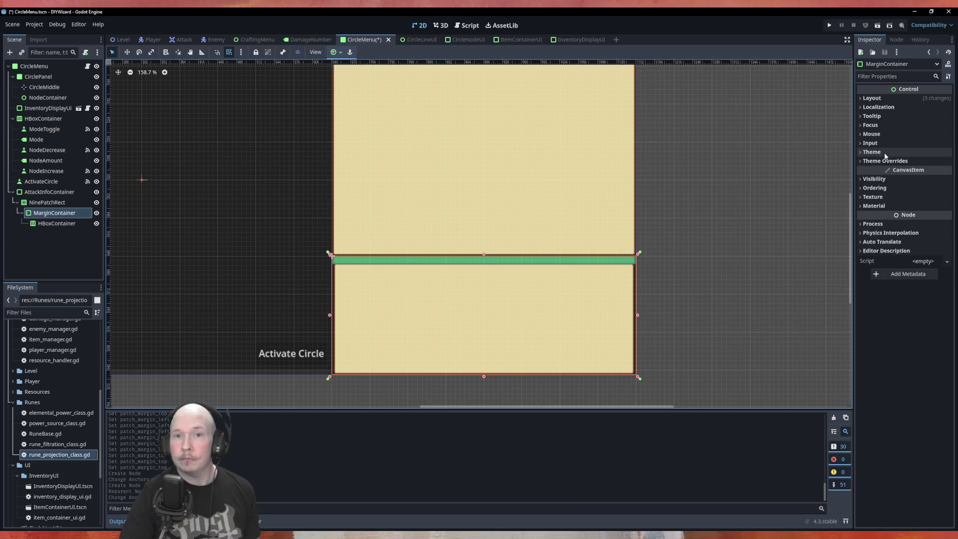
click(872, 98)
click(881, 204)
click(882, 205)
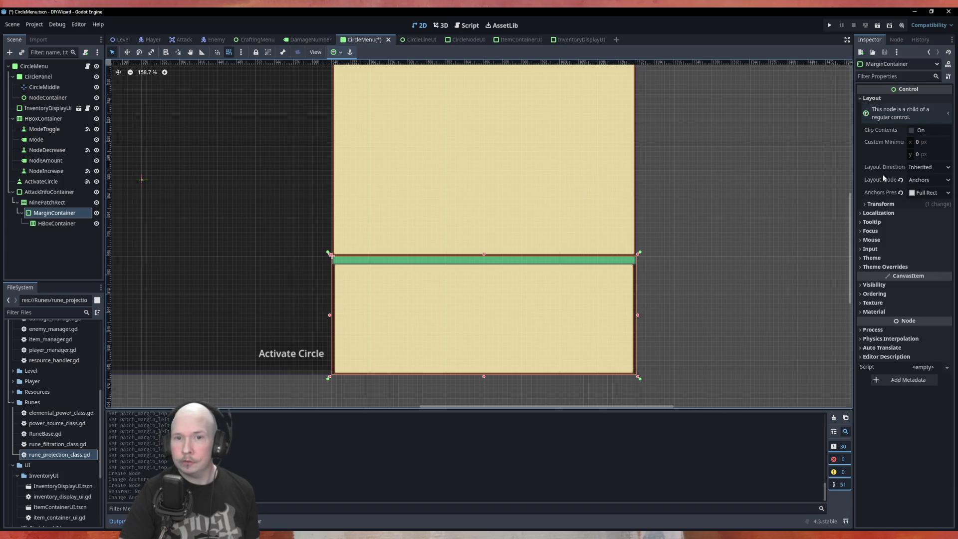
click(873, 268)
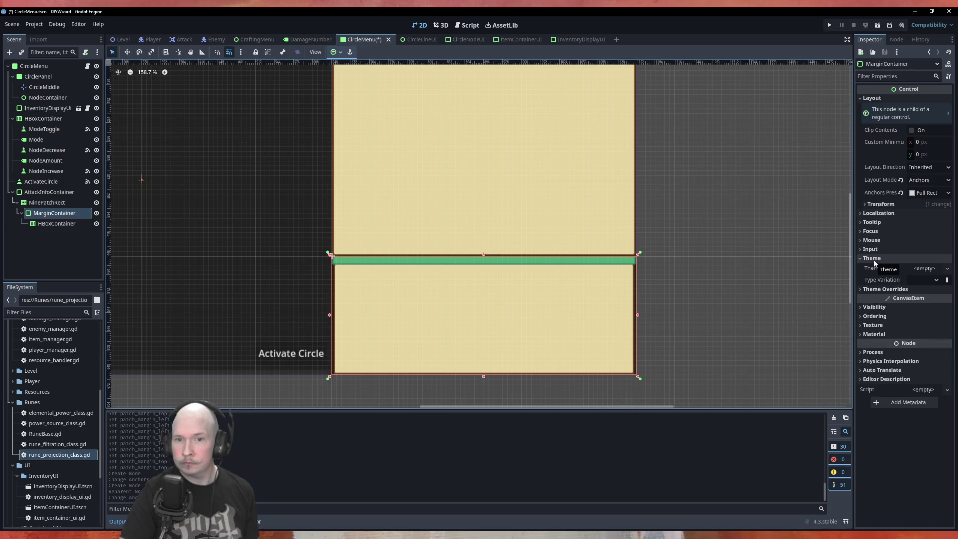
click(879, 268)
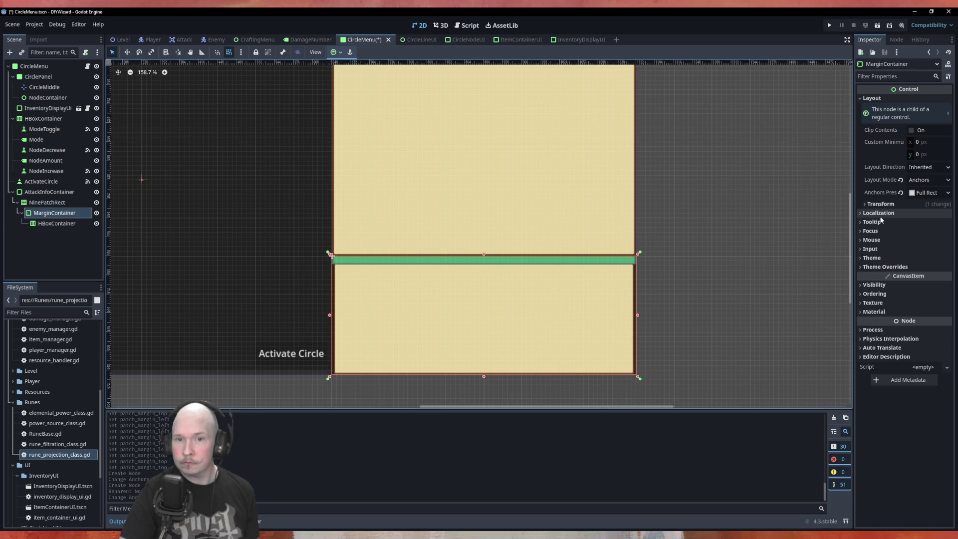
click(884, 268)
click(880, 276)
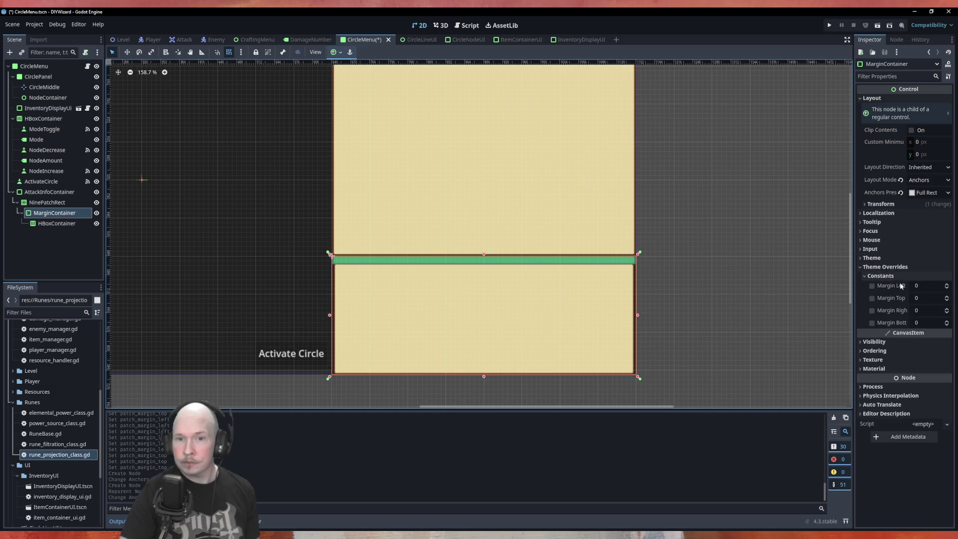
scroll(947, 287, up, 3)
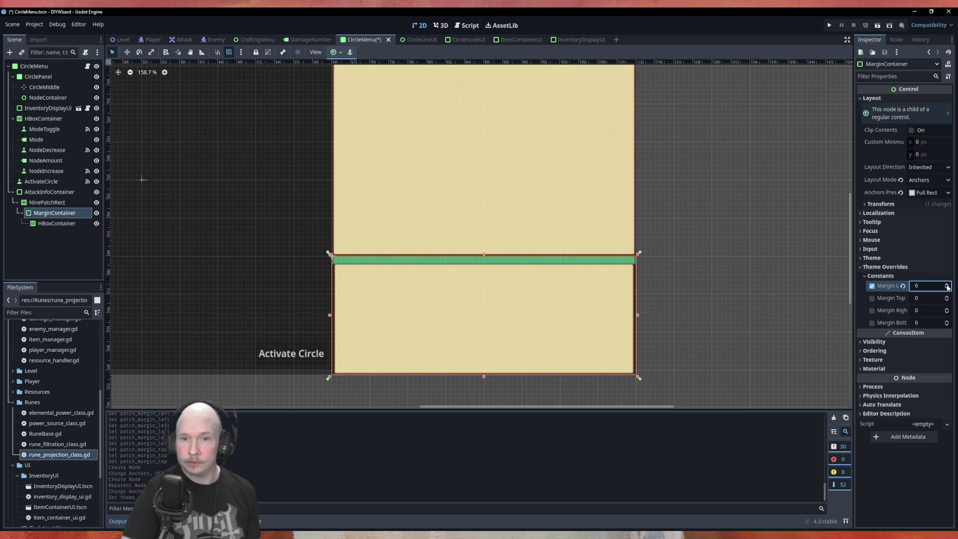
scroll(947, 298, up, 2)
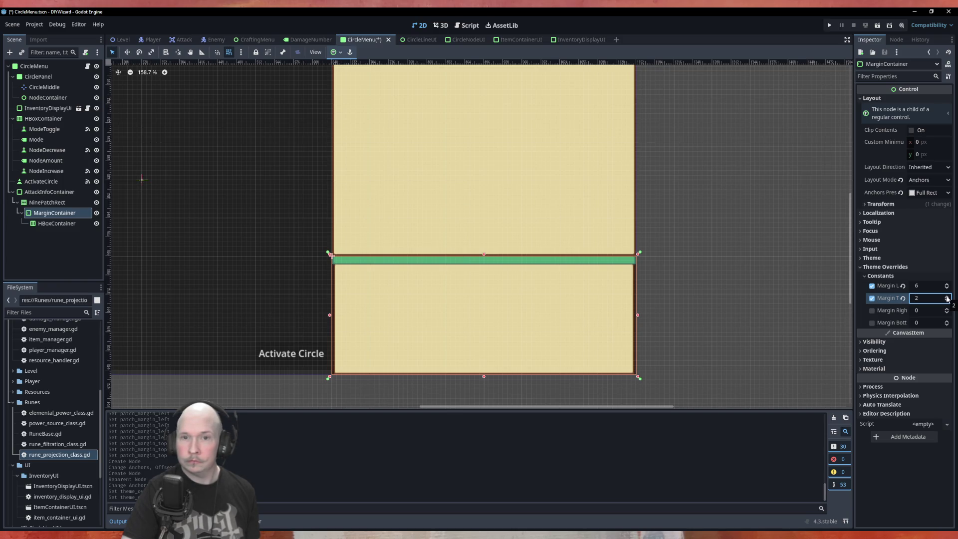
click(52, 204)
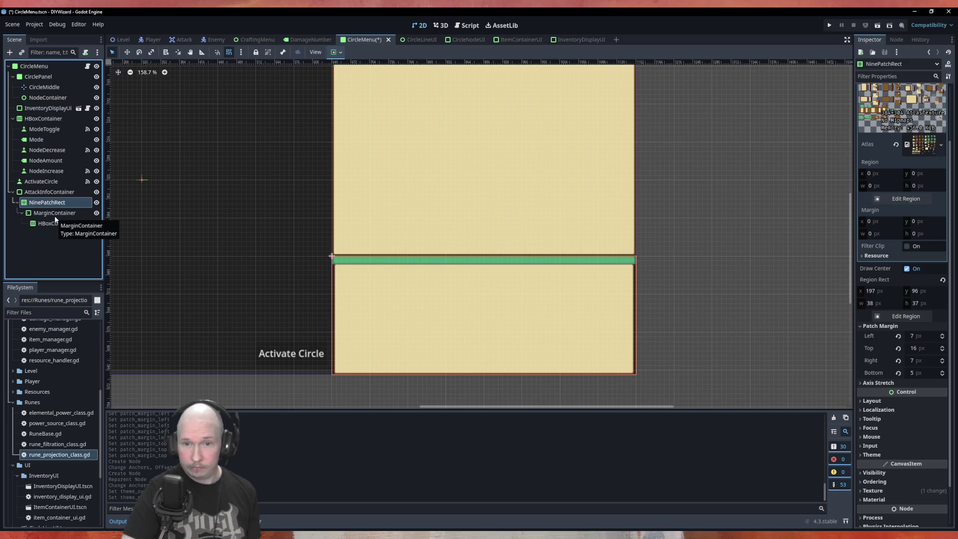
click(54, 215)
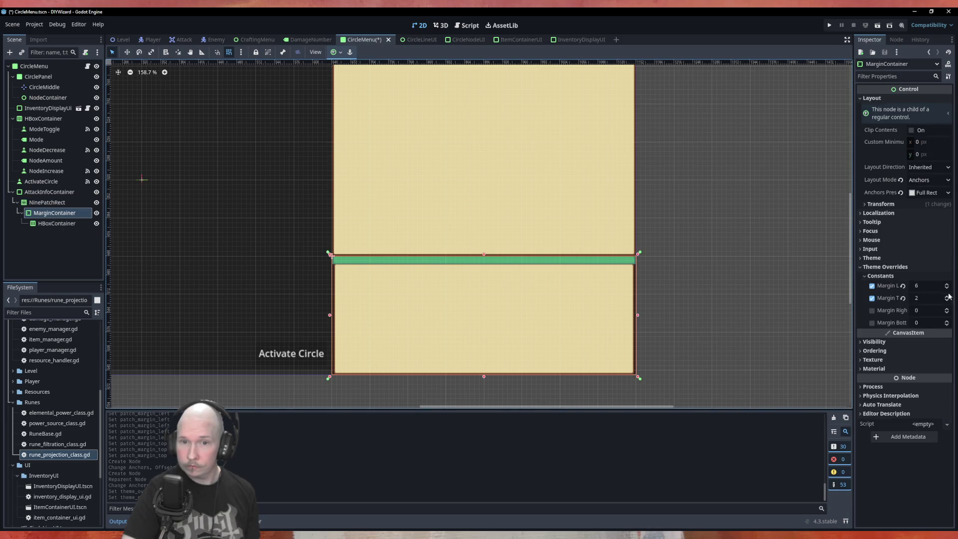
Enable the margin constants and enter Right 7, Bottom 7, Left 7, Top 16
click(872, 310)
click(919, 311)
text(7)
click(923, 323)
text(7)
click(926, 287)
text(7)
click(927, 298)
text(1)
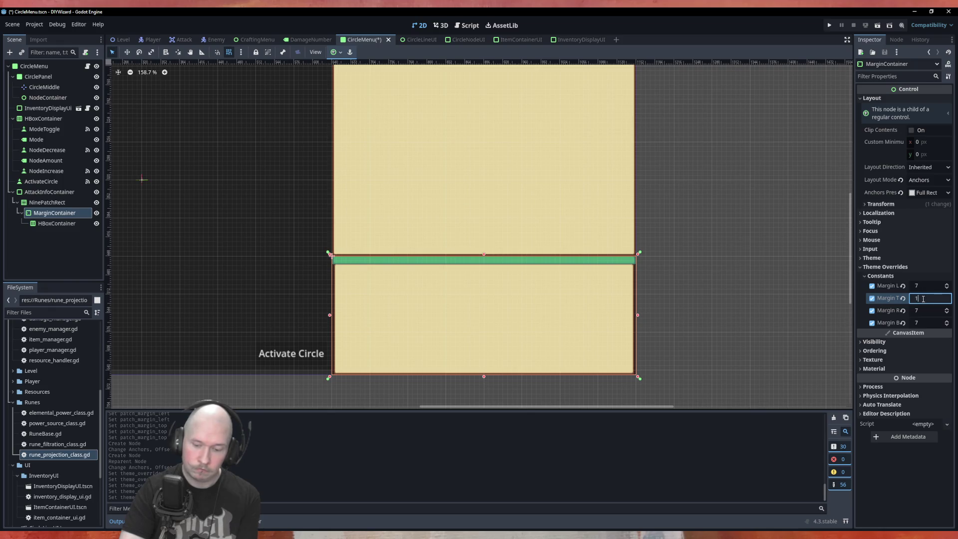
text(6)
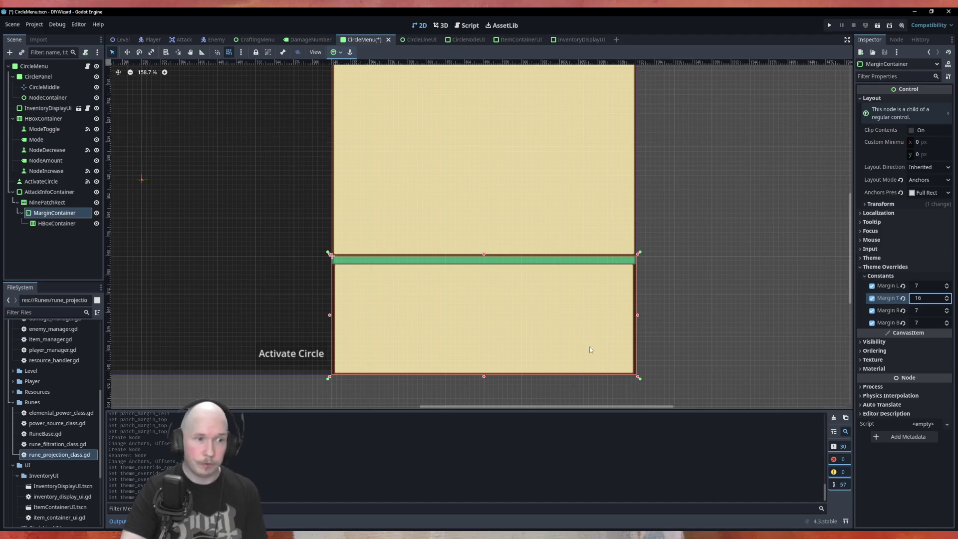
scroll(590, 334, up, 1)
click(72, 223)
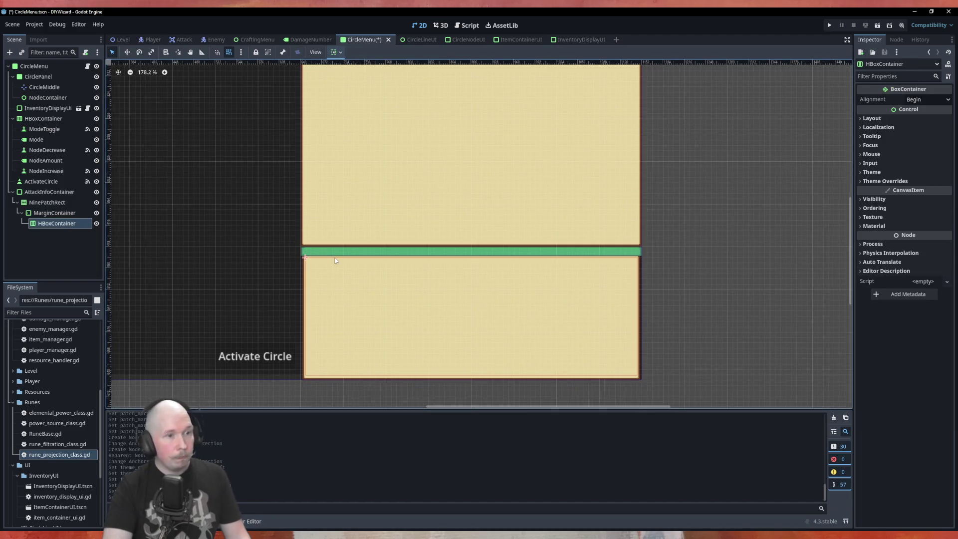
Add a Label under HBoxContainer and type ATTACK STUFF into its Text field
scroll(305, 270, up, 5)
scroll(213, 216, down, 4)
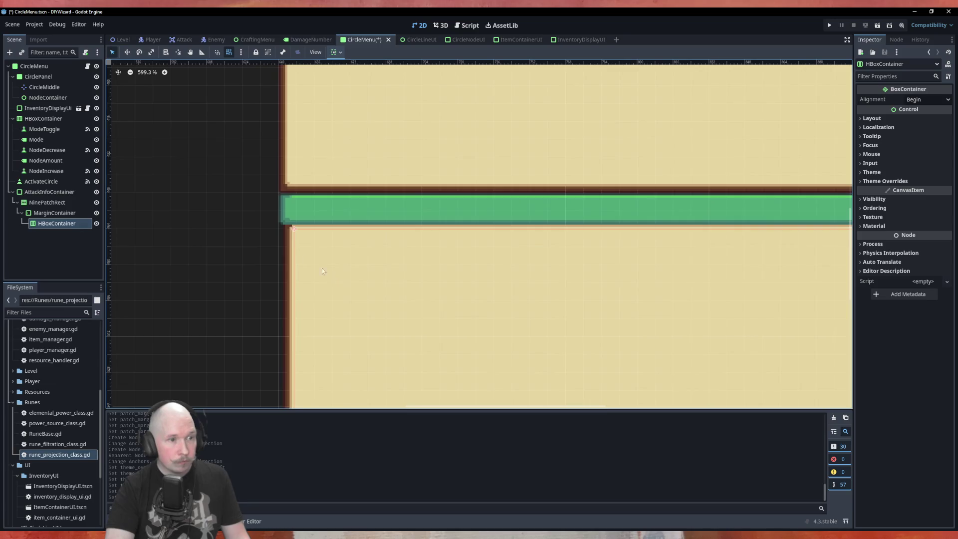
right_click(50, 224)
click(74, 230)
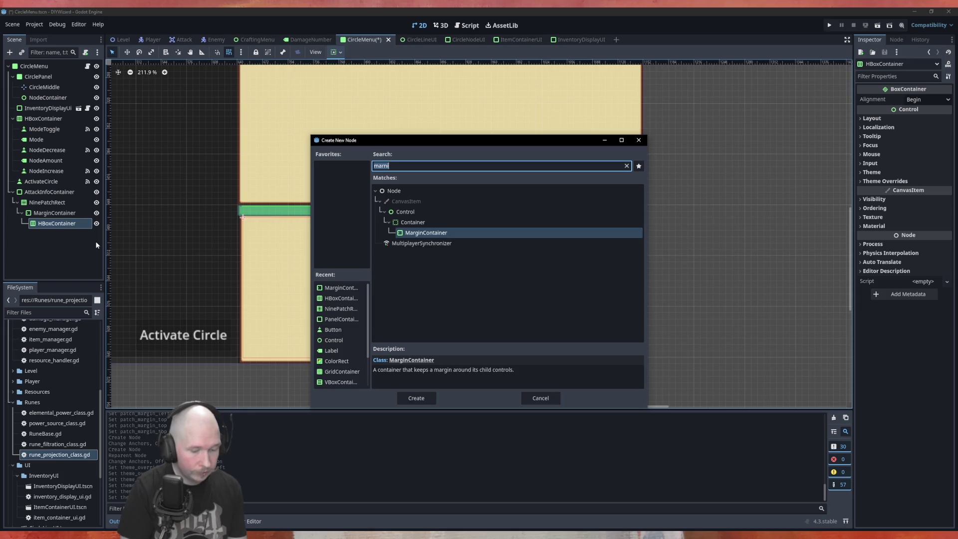
text(lab)
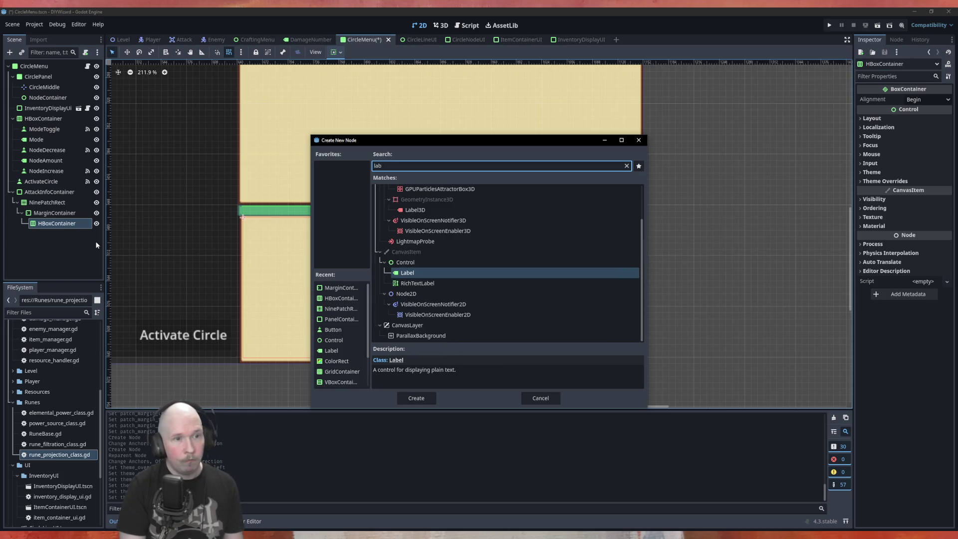
key(Return)
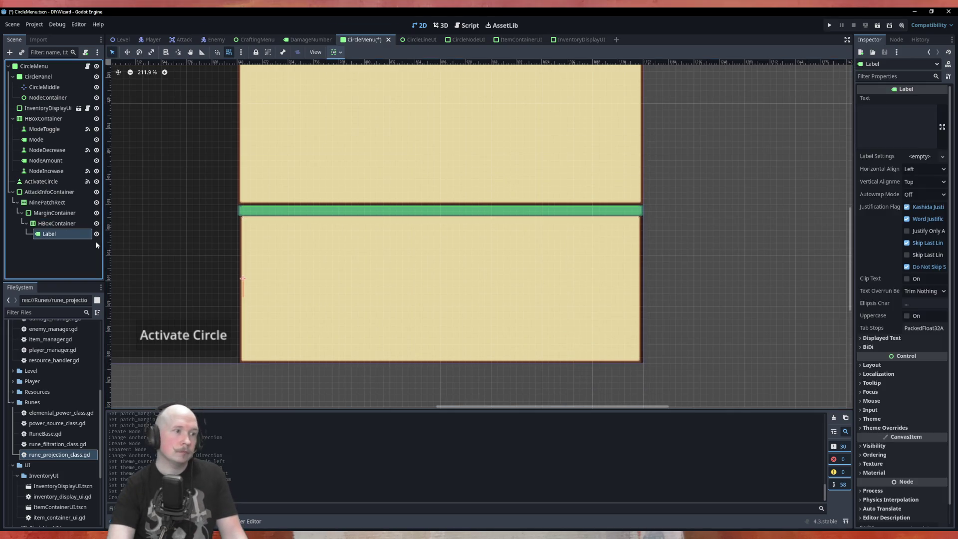
click(860, 130)
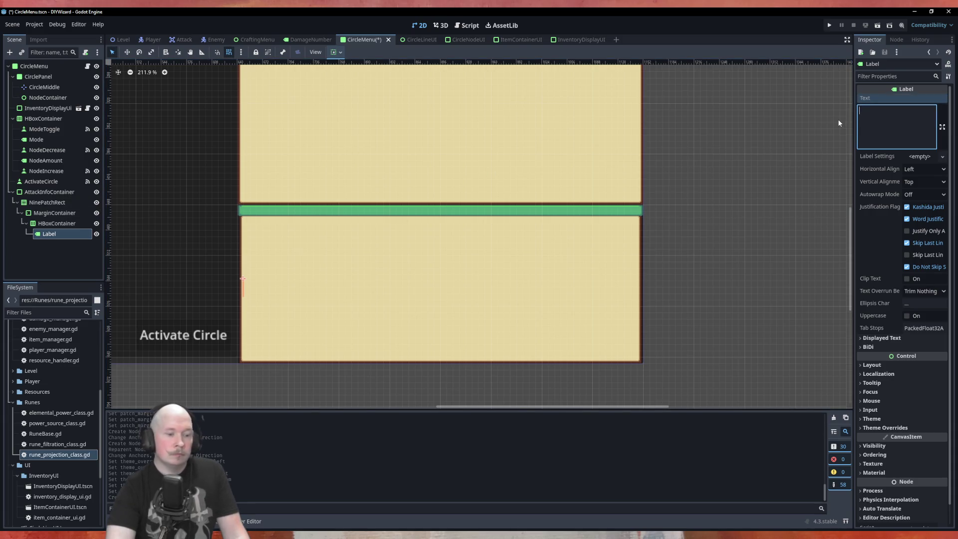
text(TA)
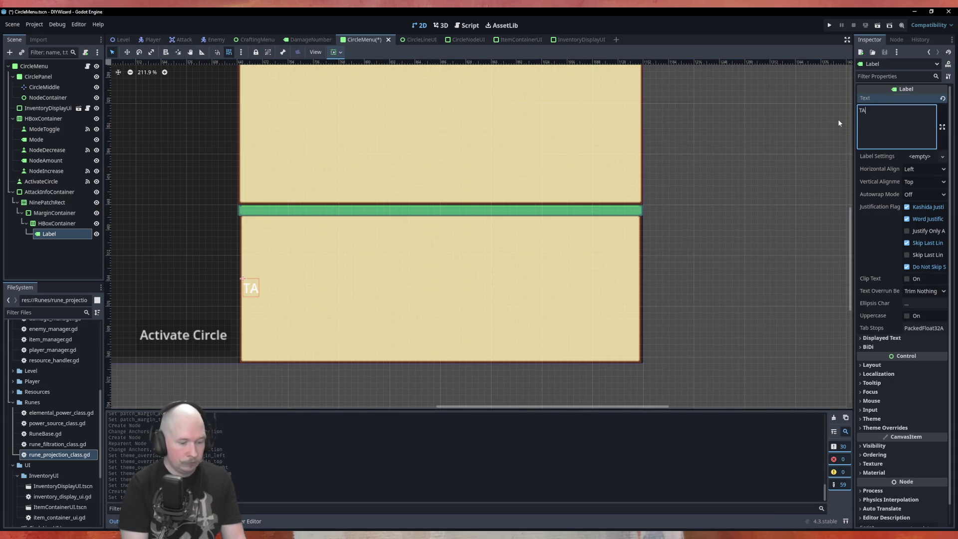
text(TTACK )
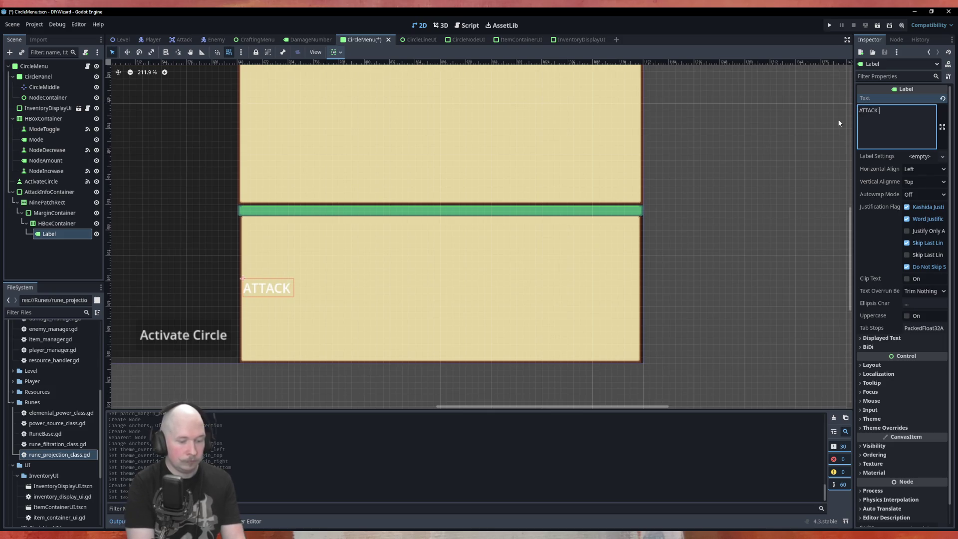
text(STUFF)
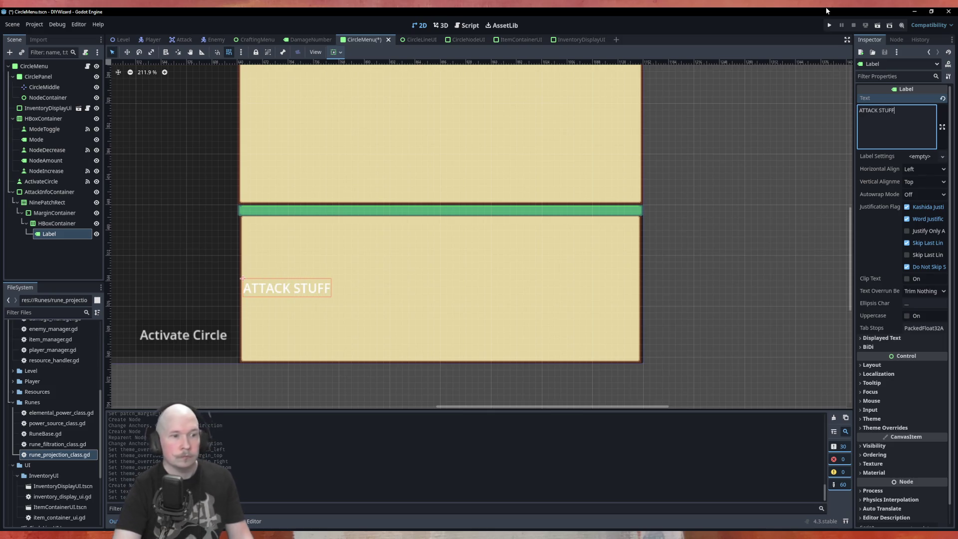
Enable a Font Shadow Color override on the ATTACK STUFF label to give its text a dark shadow
click(890, 339)
click(890, 338)
click(891, 429)
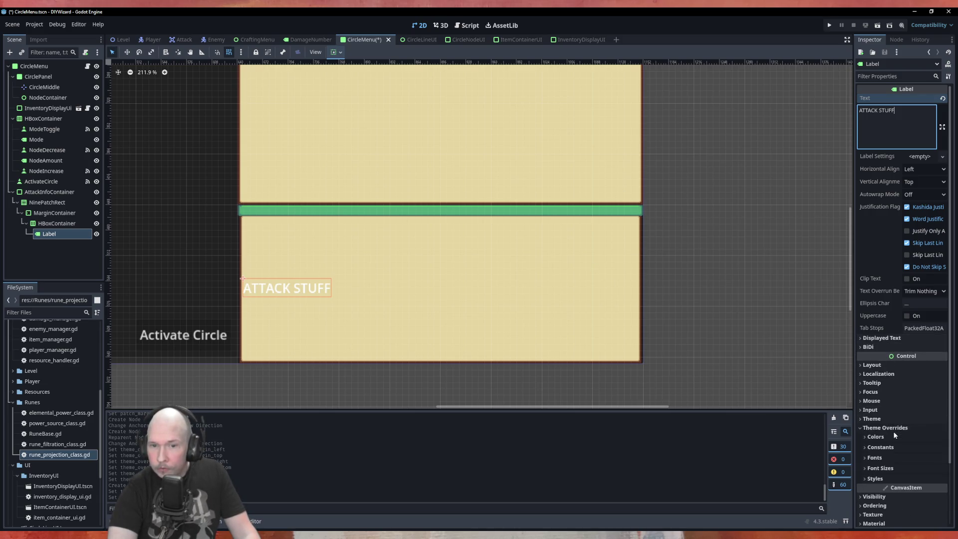
click(889, 437)
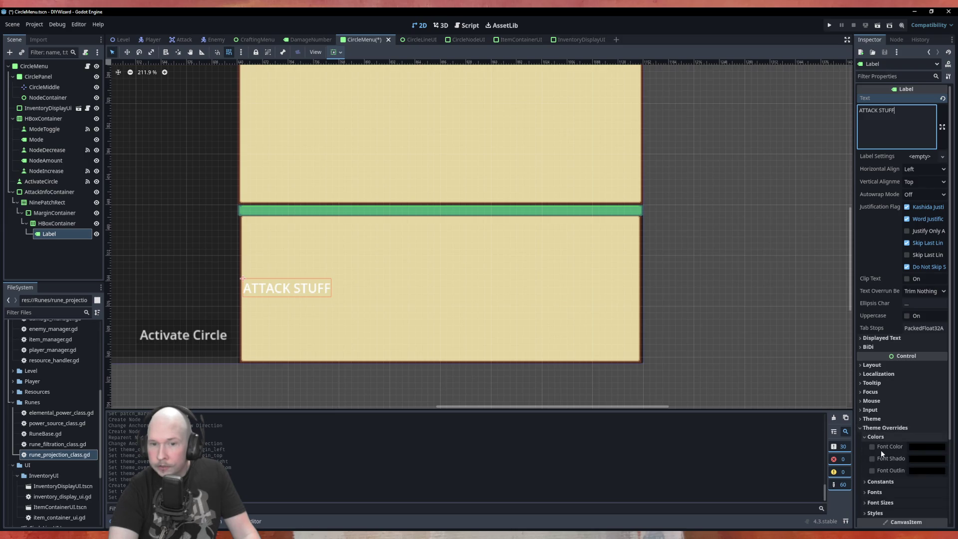
click(873, 458)
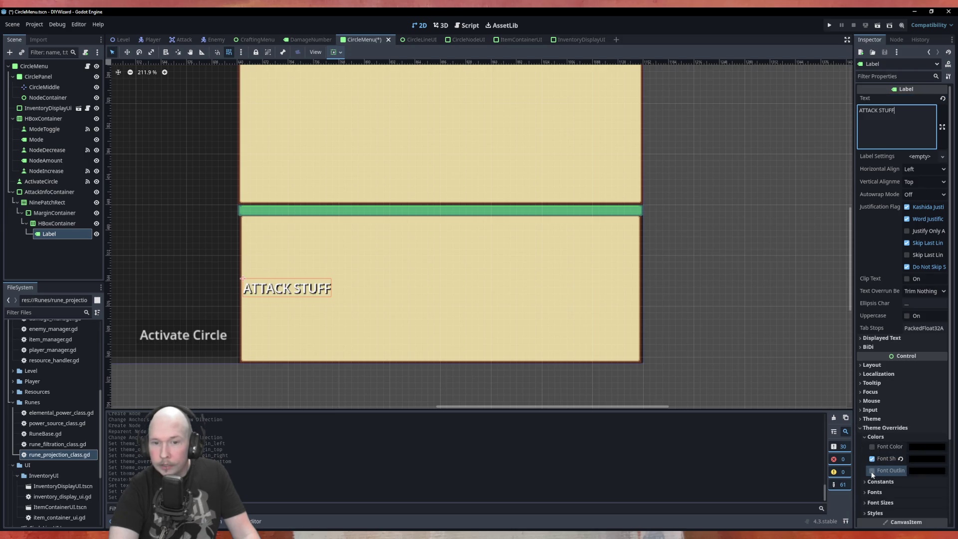
click(863, 436)
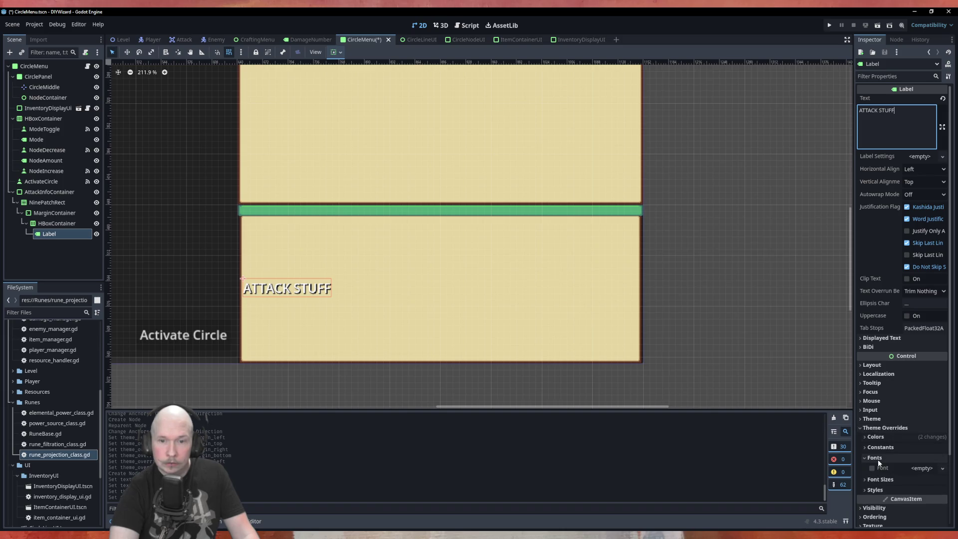
click(862, 428)
Scroll the Inspector, then select the HBoxContainer node
scroll(663, 393, down, 2)
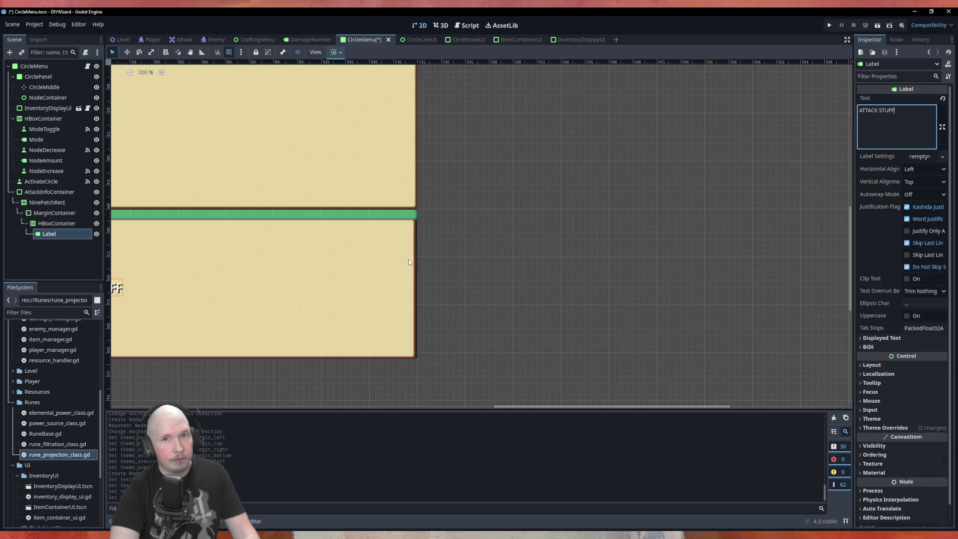
scroll(193, 316, down, 1)
scroll(193, 317, up, 4)
scroll(235, 238, down, 1)
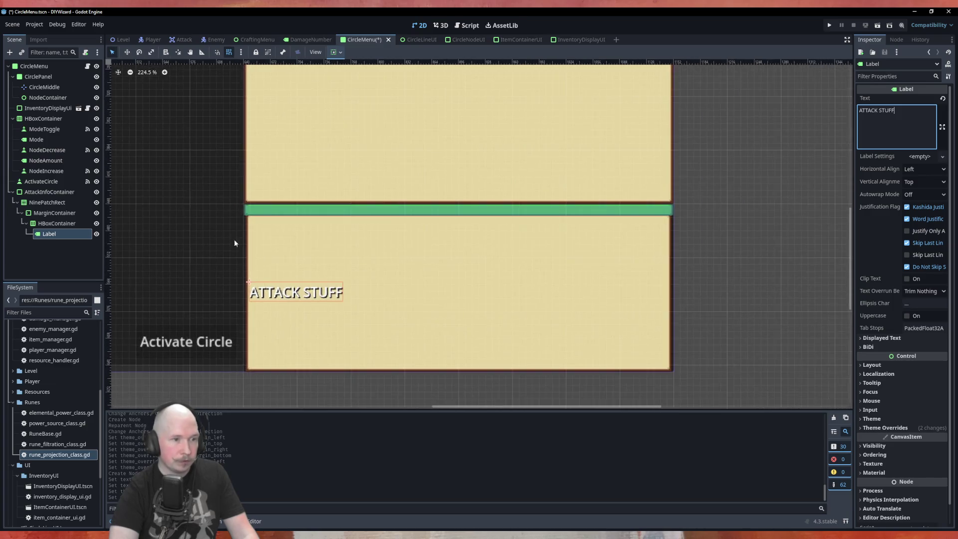
scroll(342, 295, up, 2)
click(52, 224)
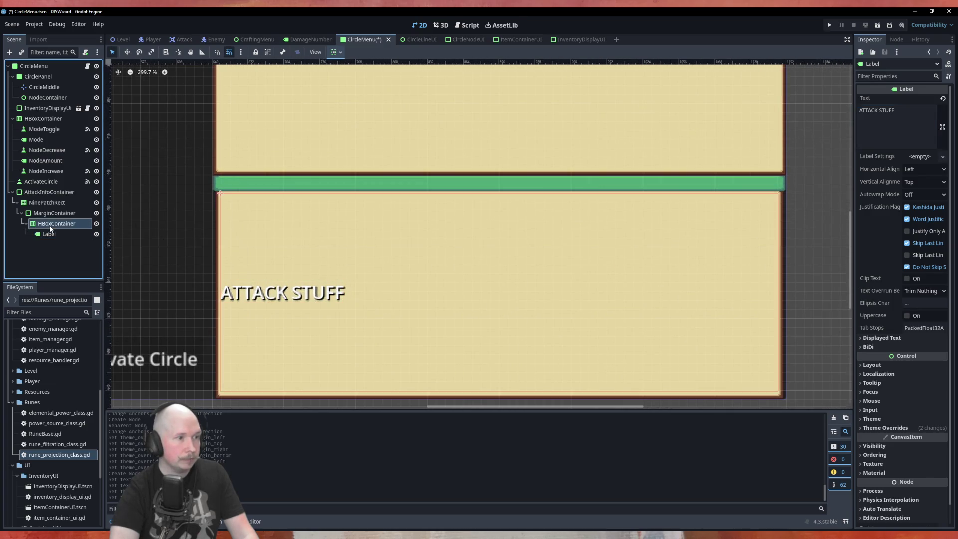
Add a new Label child (Label2) under the HBoxContainer beside ATTACK STUFF
click(50, 259)
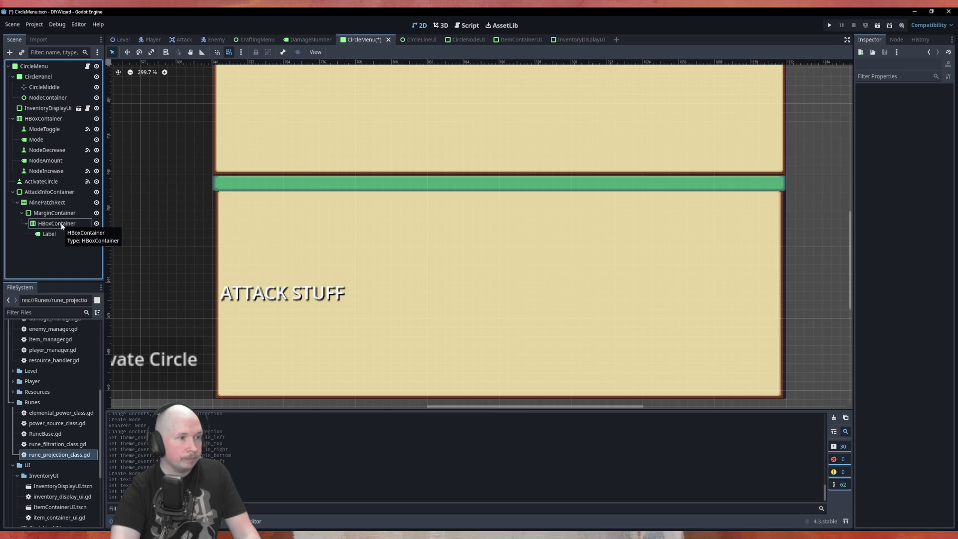
click(49, 234)
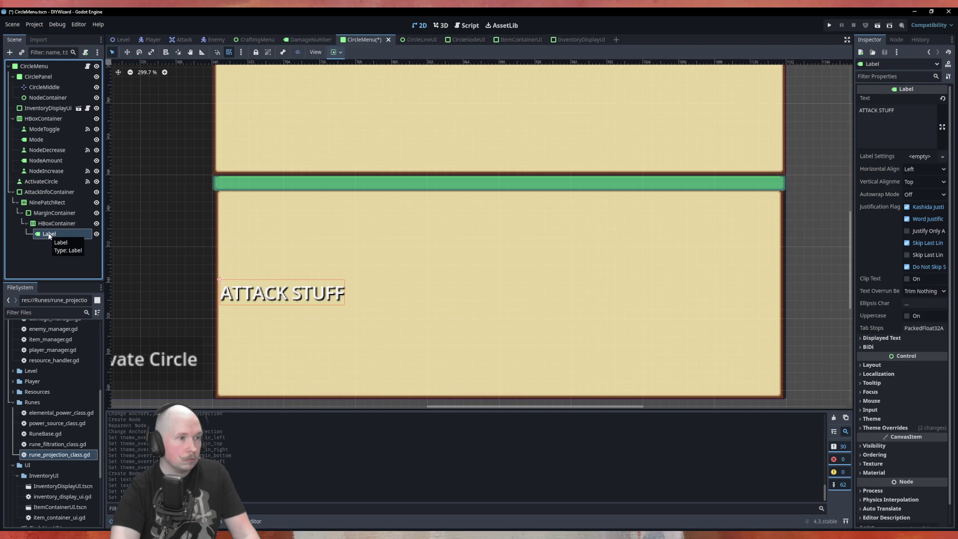
click(49, 223)
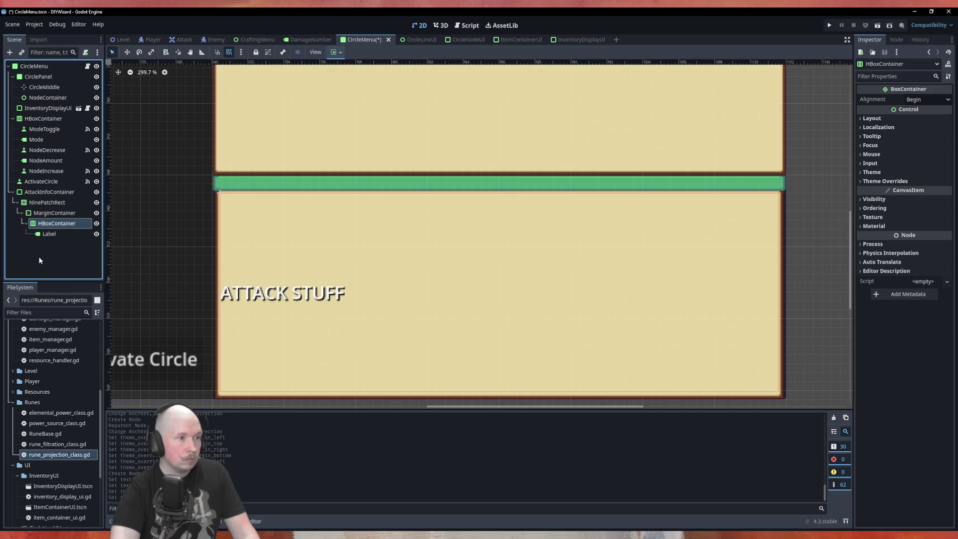
right_click(55, 223)
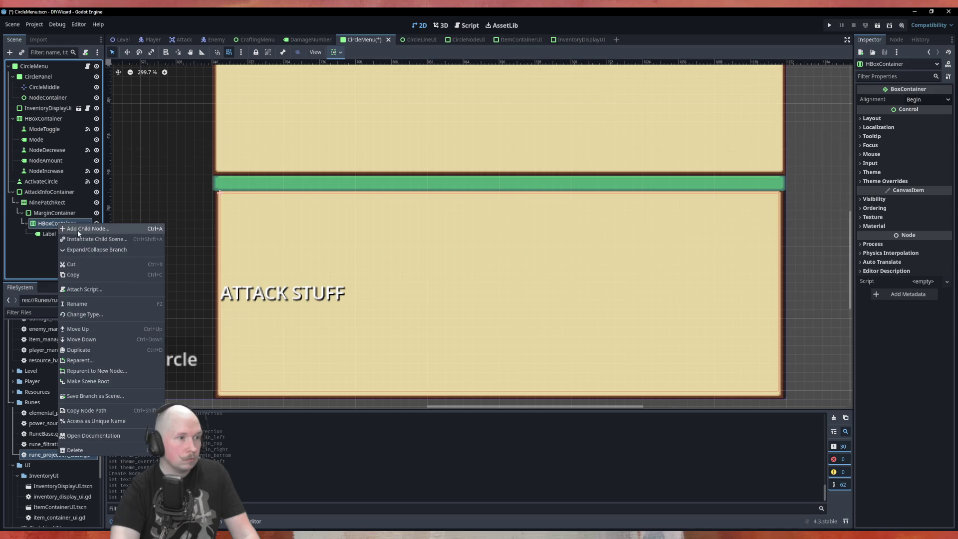
click(77, 230)
key(Return)
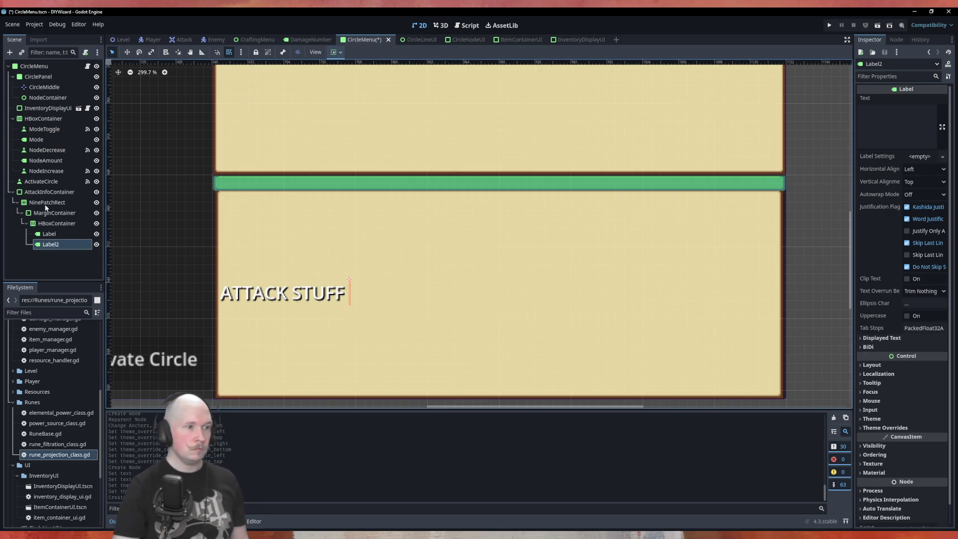
Add two more Labels, Label3 and Label4, to the HBoxContainer with Ctrl+A
click(59, 223)
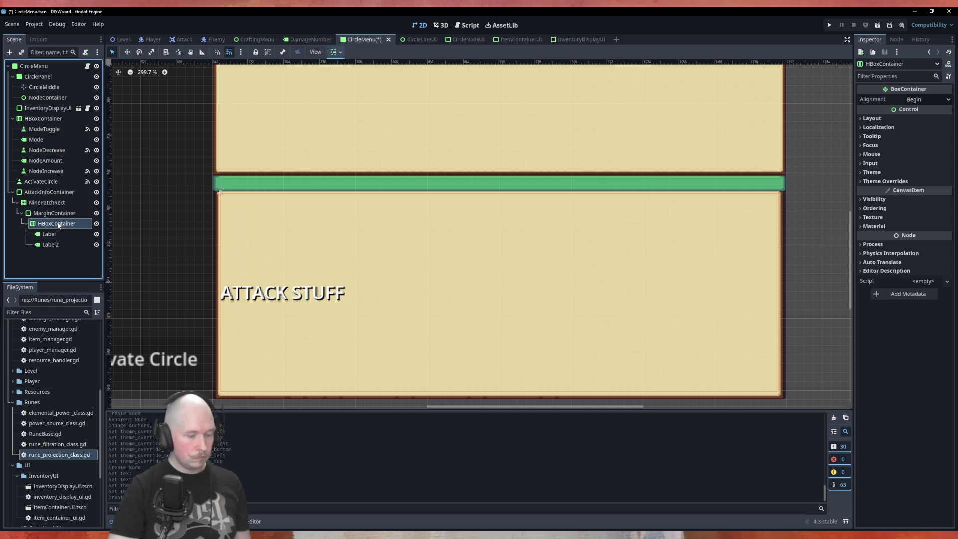
key(ctrl+a)
key(Return)
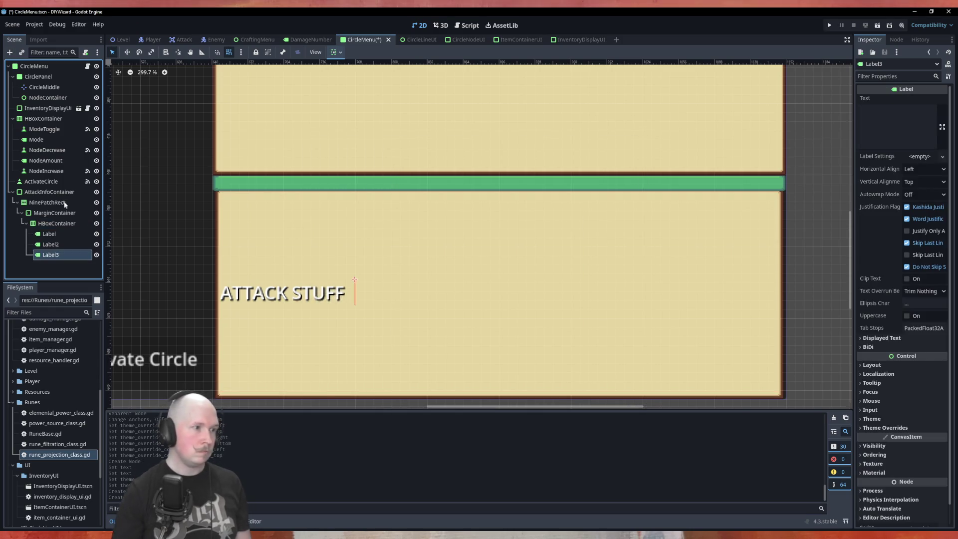
key(ctrl+a)
key(Return)
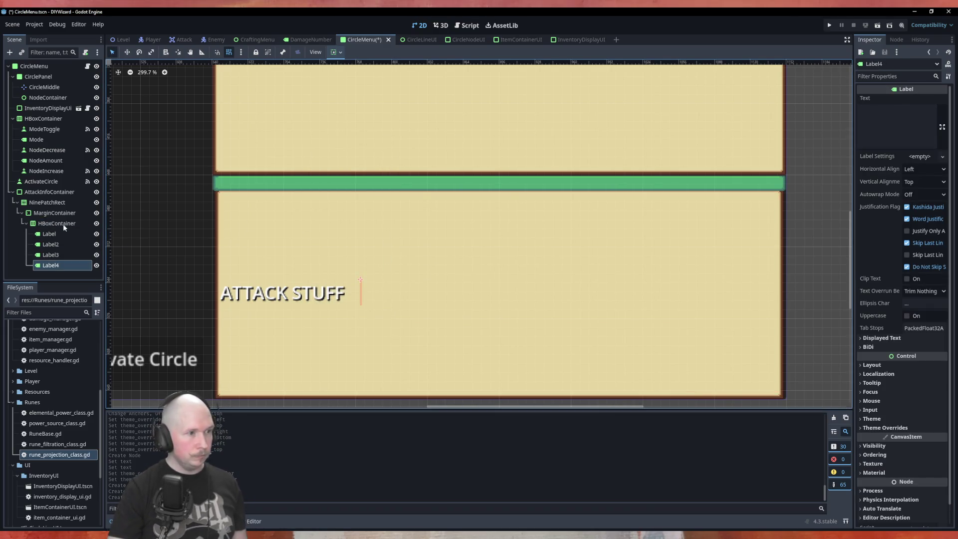
click(64, 224)
click(893, 181)
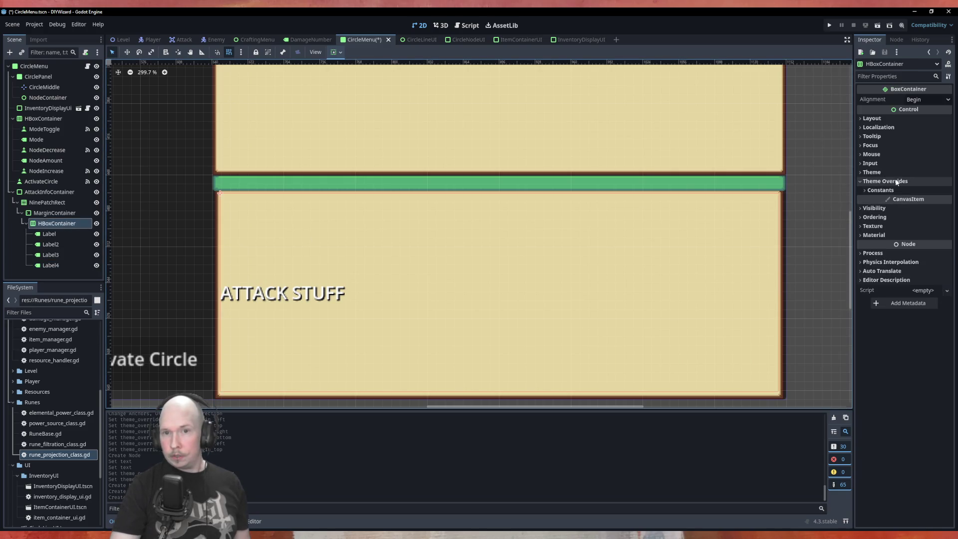
click(881, 190)
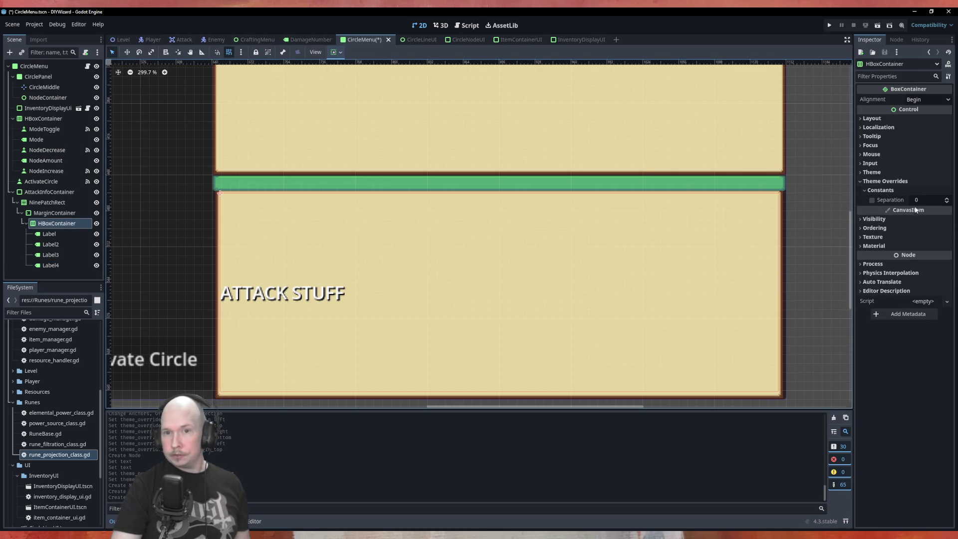
click(947, 199)
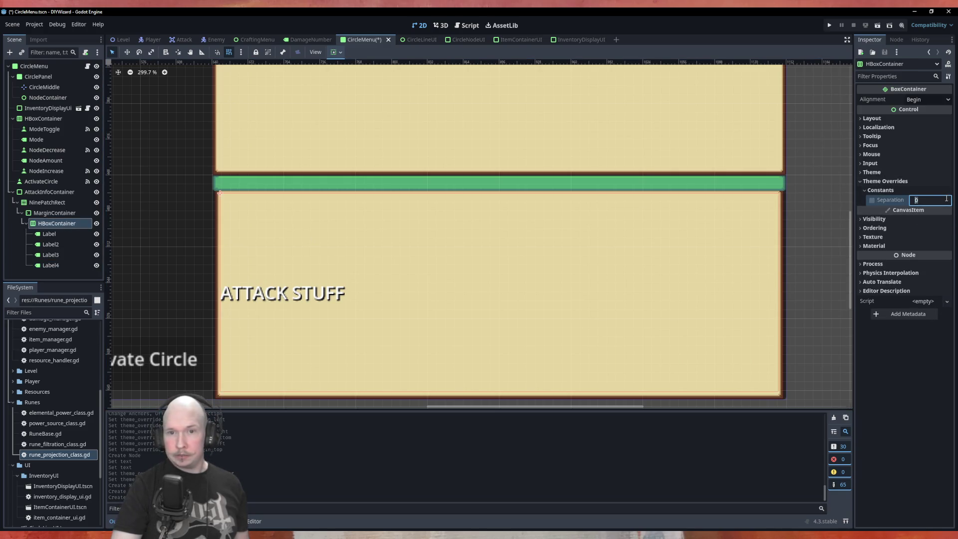
click(50, 245)
click(49, 232)
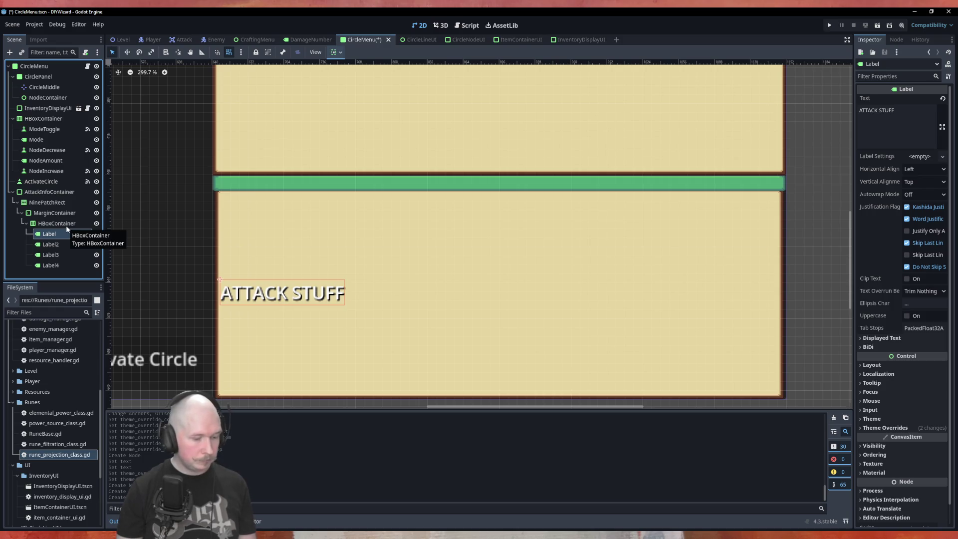
Rename the ATTACK STUFF label to Fire and Label2 to Water
key(F2)
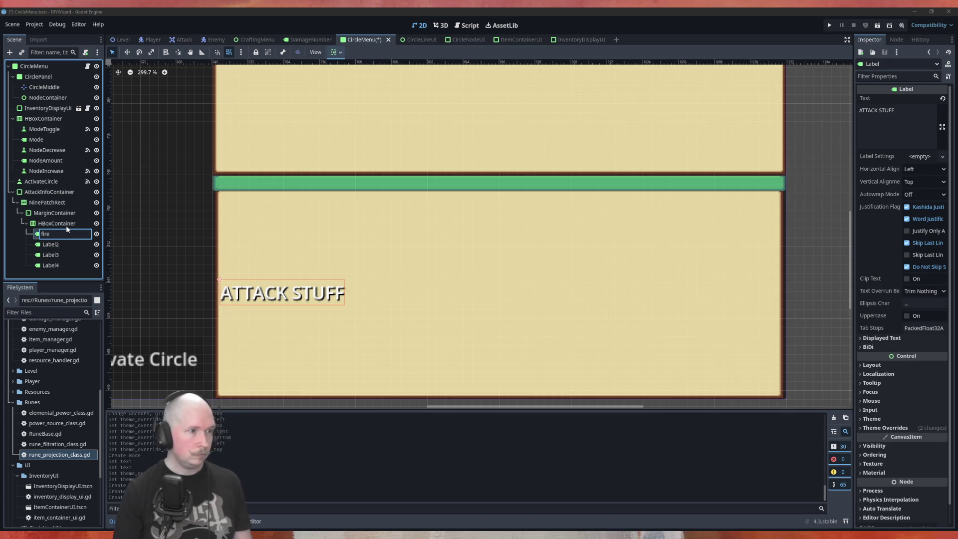
text(Fire)
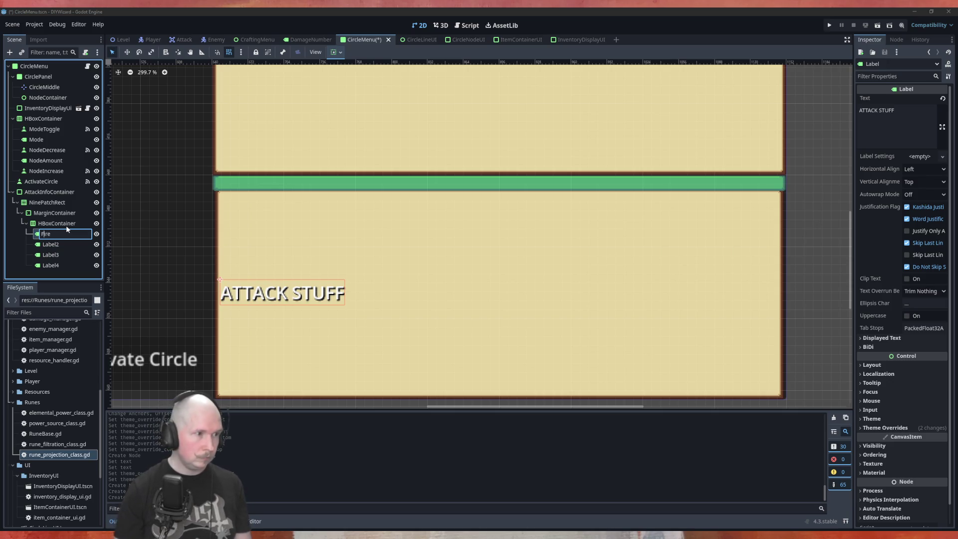
key(Return)
key(Down)
key(F2)
text(Water)
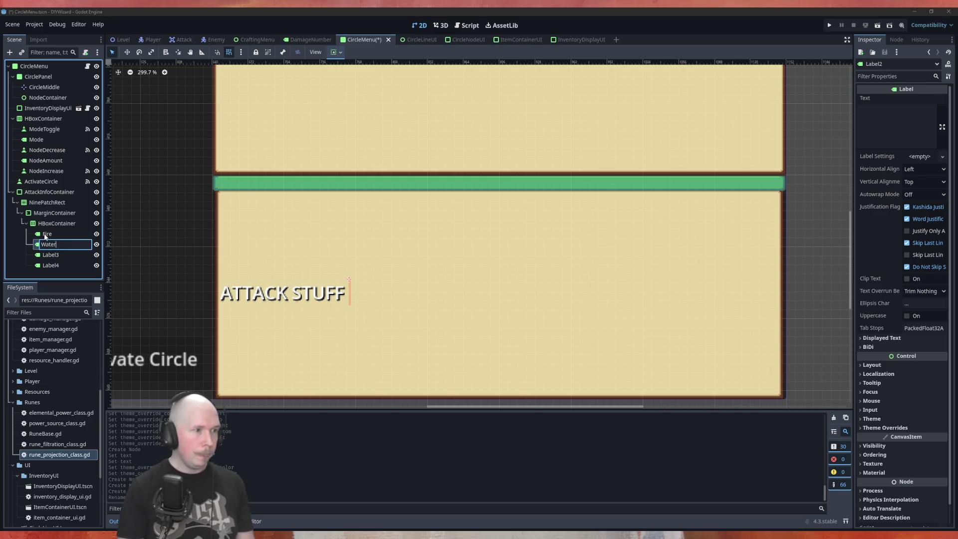
key(Return)
Rename Label3 to Earth and Label4 to Air
click(54, 254)
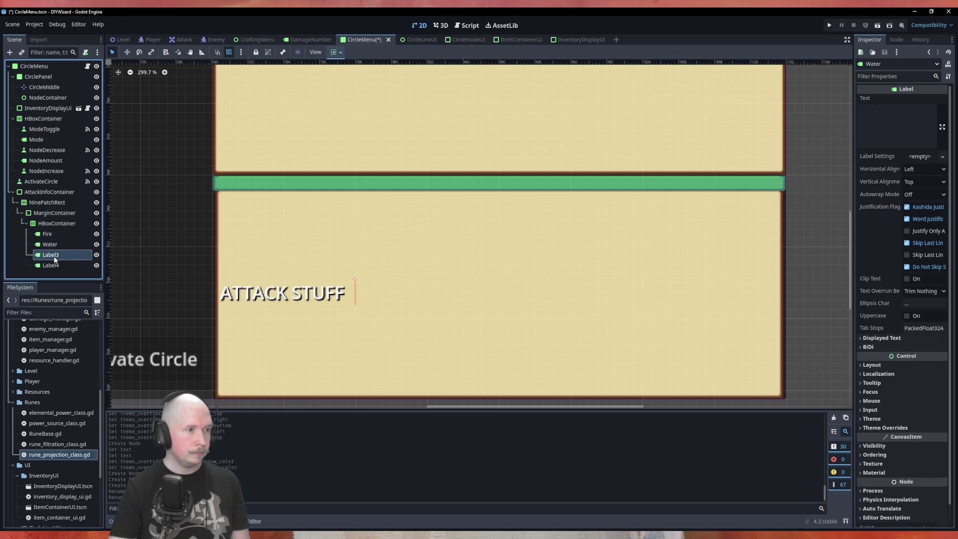
key(F2)
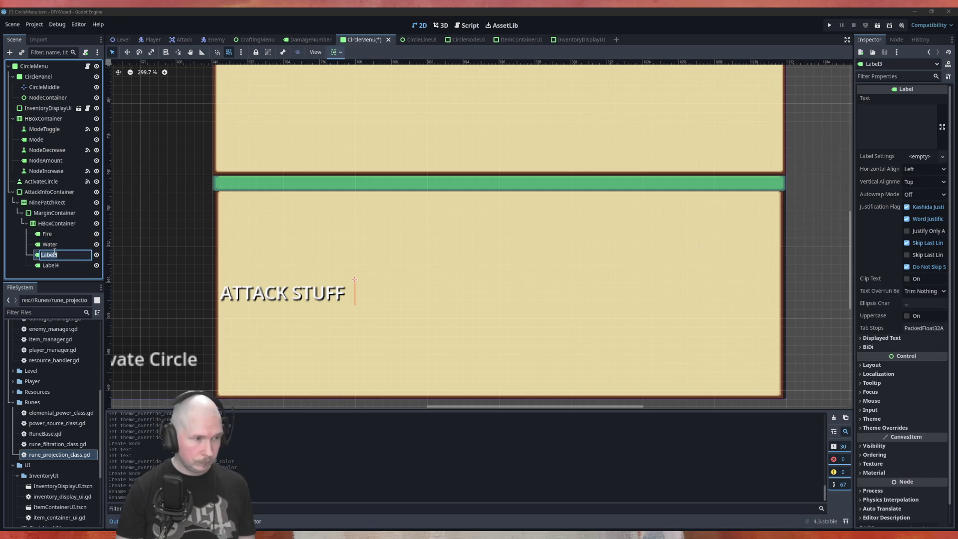
text(Ea)
text(rth)
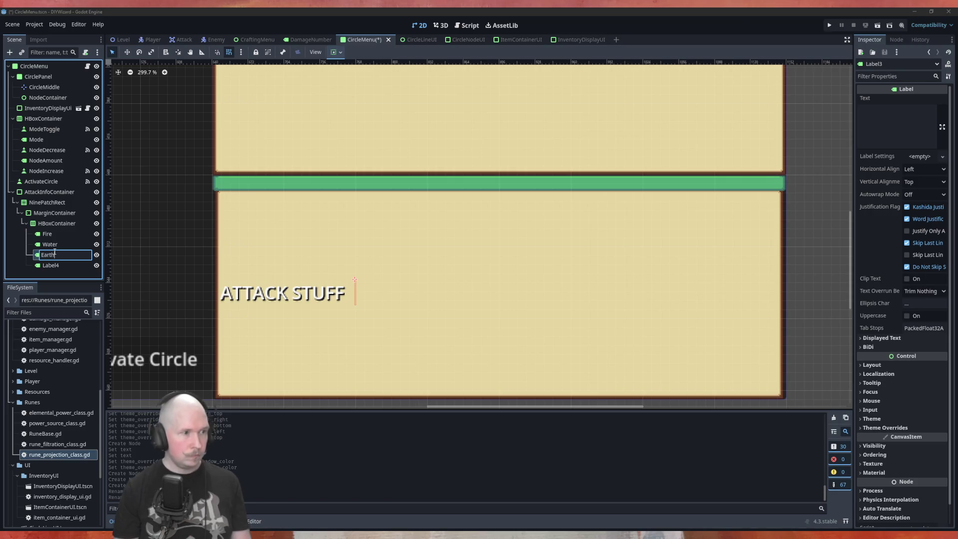
key(Return)
click(50, 265)
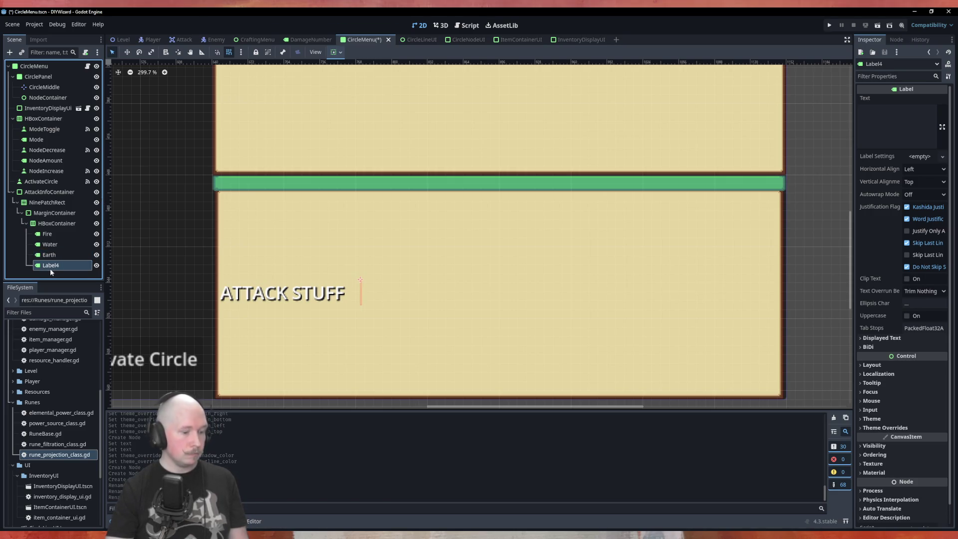
click(50, 265)
text(Air)
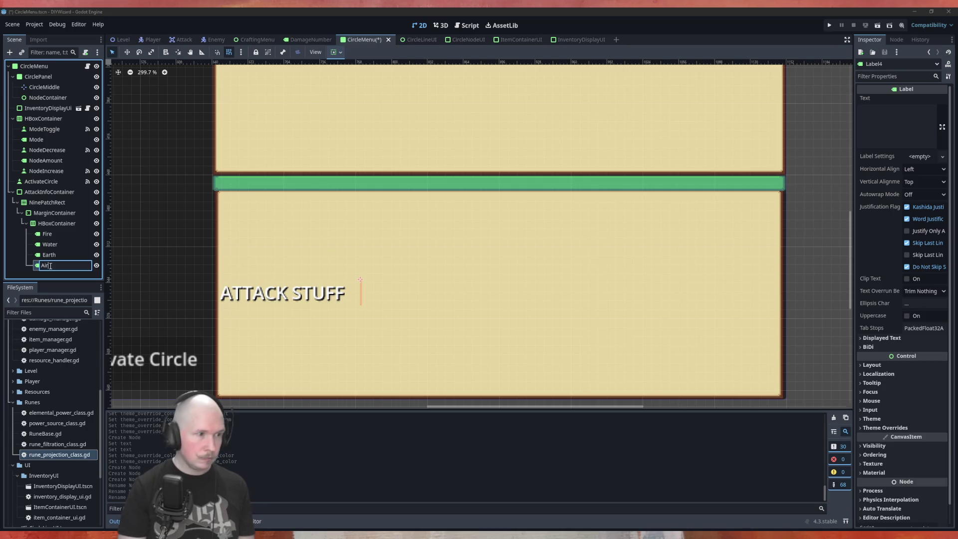
key(Return)
click(898, 134)
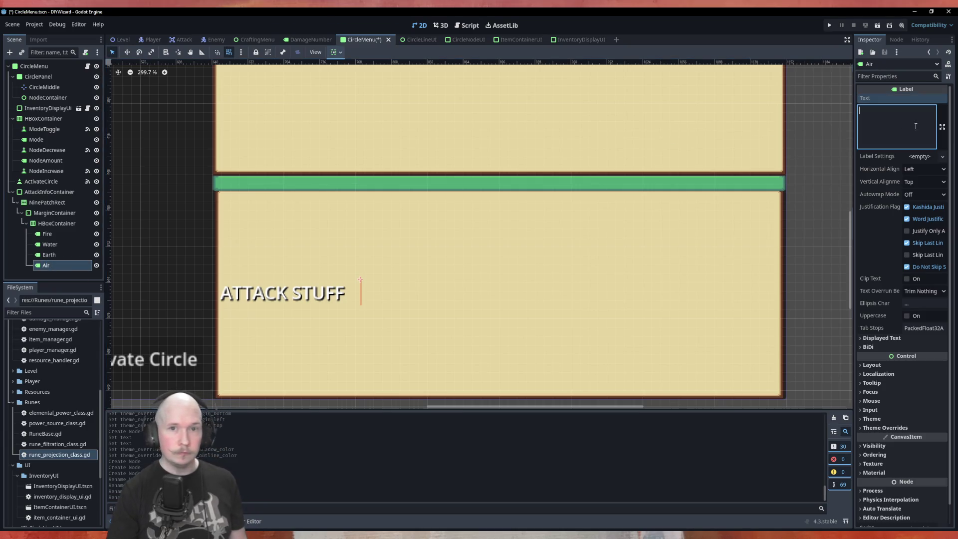
Set the Air label's text to 'Air' and give it a font shadow
text(Air)
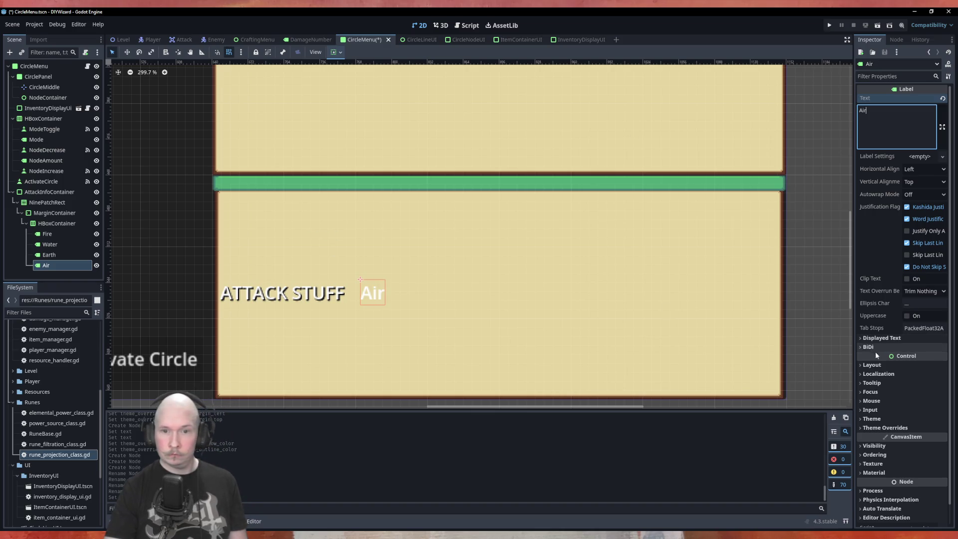
click(878, 428)
click(866, 438)
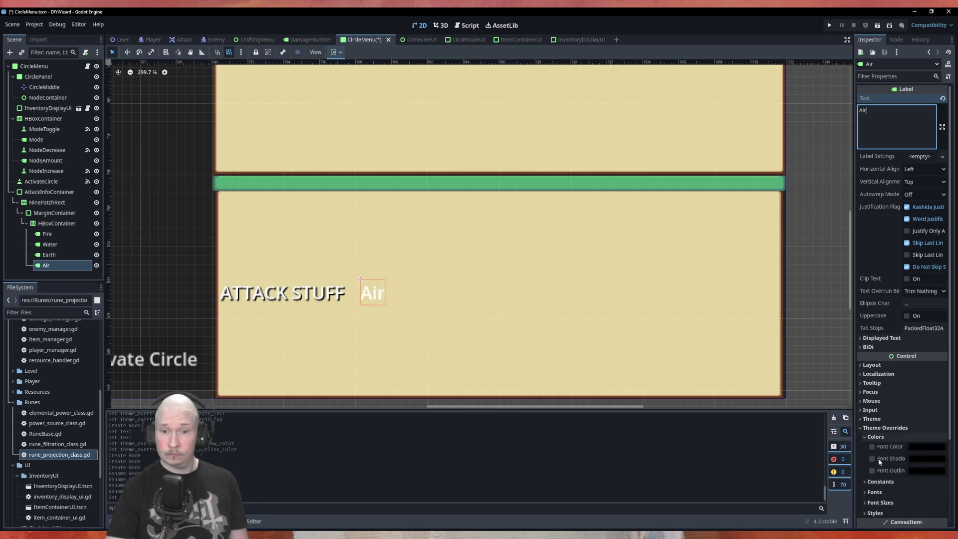
click(871, 459)
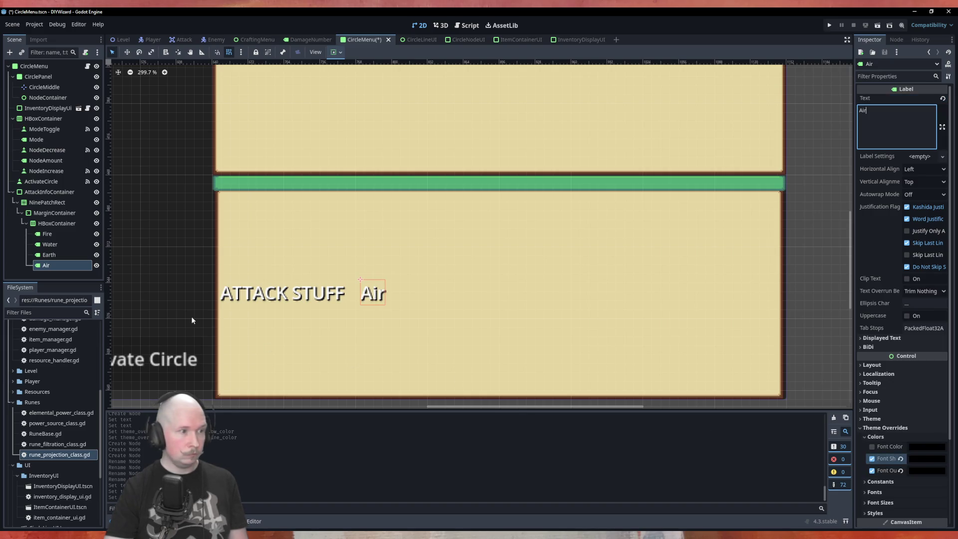
Set the Earth label's text to 'EARTH' with font shadow and outline colour overrides
click(49, 255)
click(897, 119)
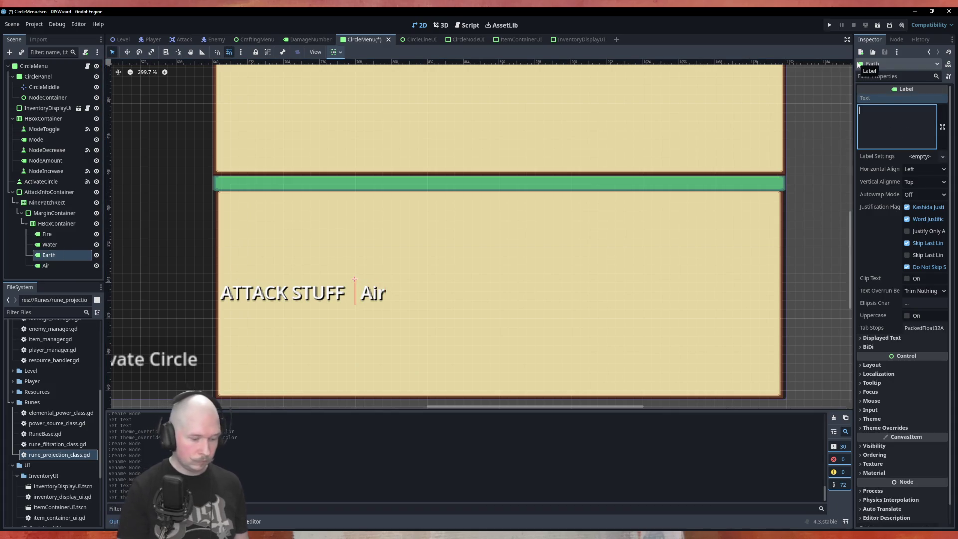
text(EARTH)
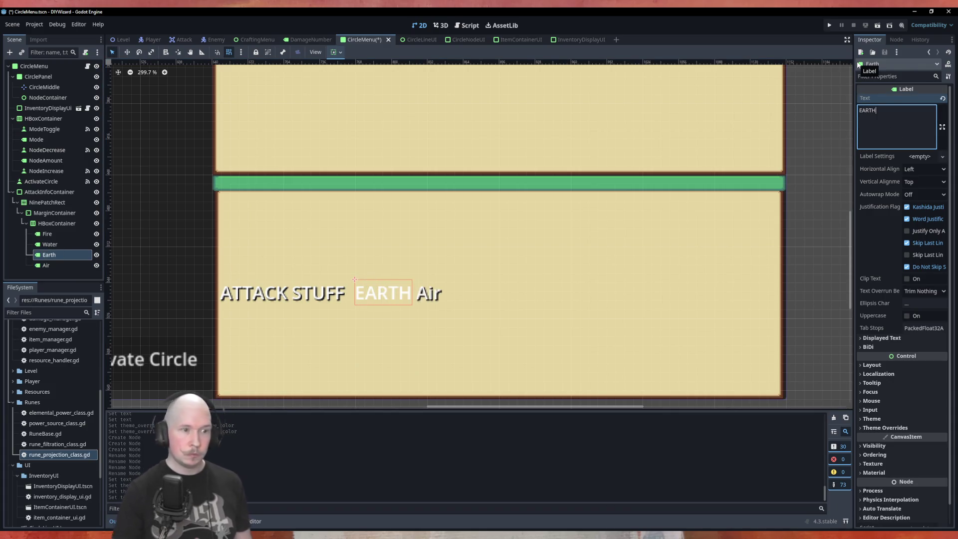
click(886, 428)
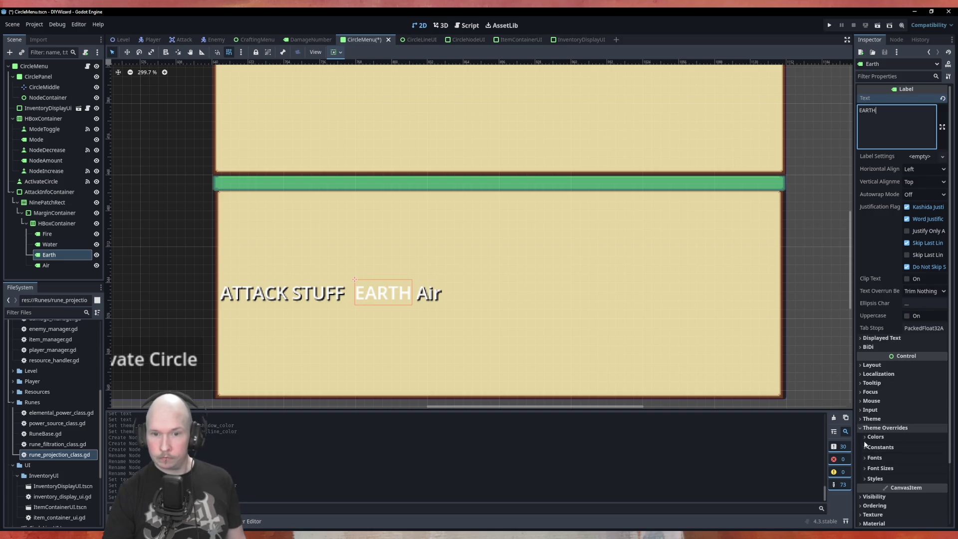
click(876, 437)
click(872, 458)
click(872, 471)
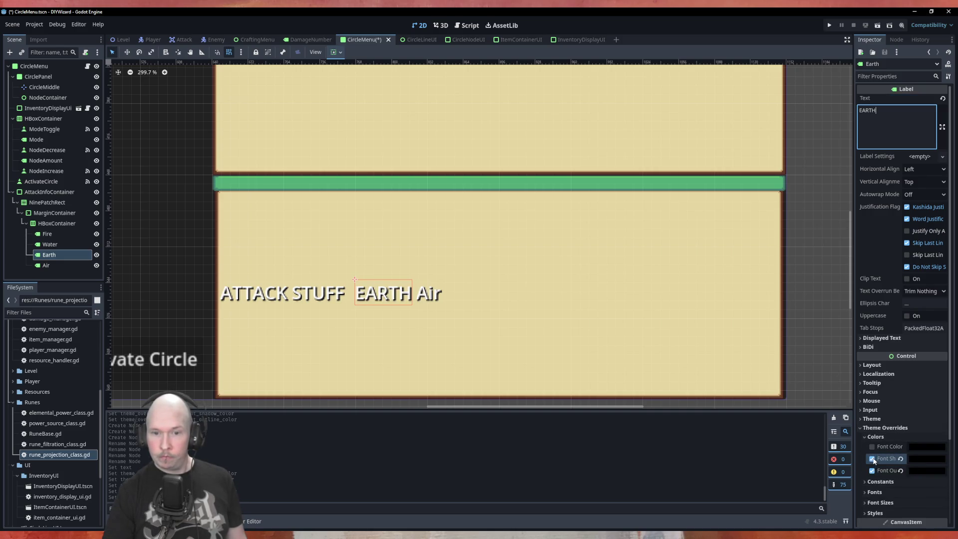
Set the Water label's text to 'WATER' and expand its colour overrides
click(50, 244)
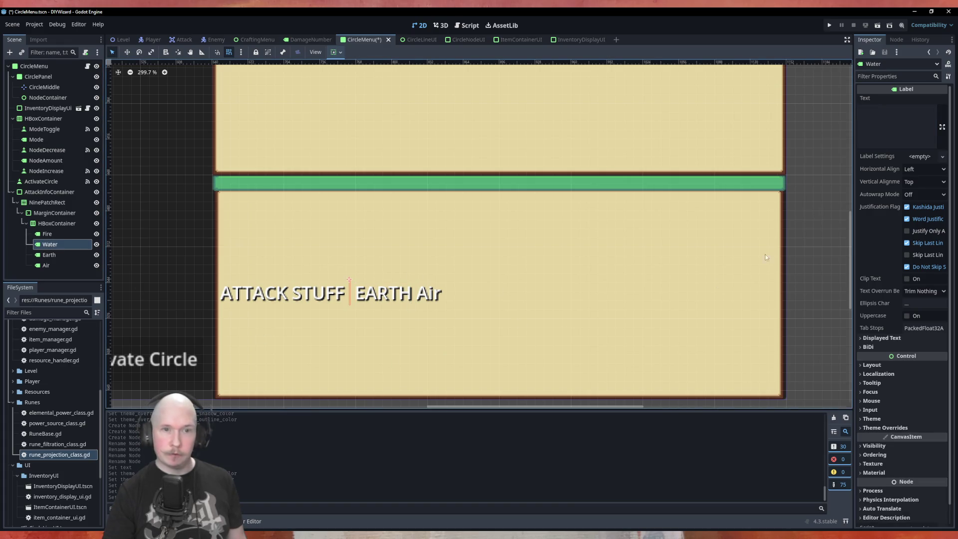
click(872, 112)
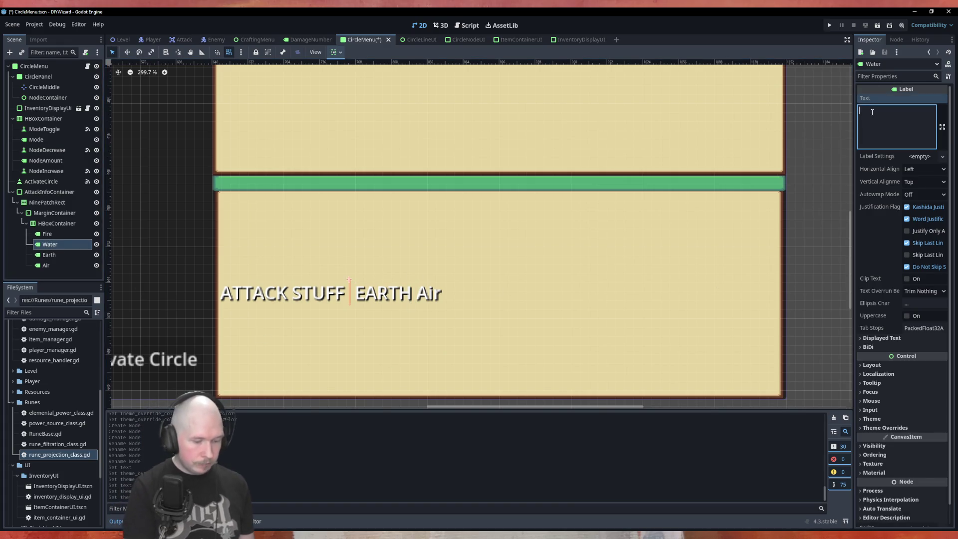
text(WATER)
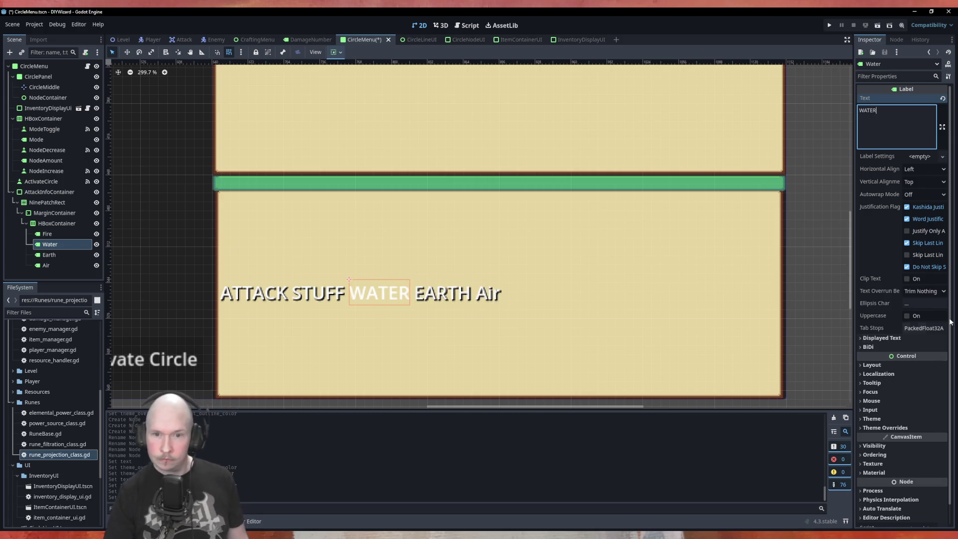
click(885, 427)
click(876, 437)
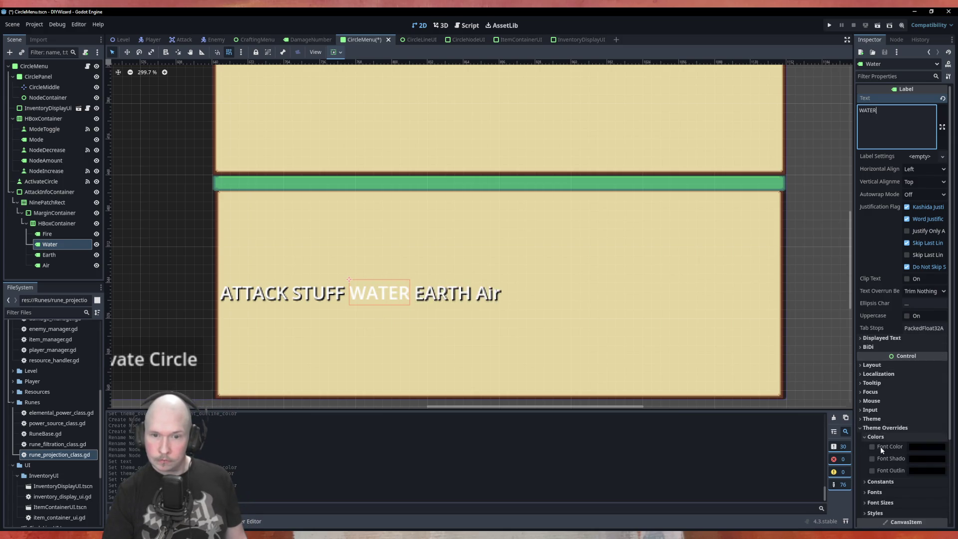
Give the WATER label font shadow and outline colour overrides
click(871, 447)
click(872, 458)
click(871, 447)
click(872, 470)
Replace the Fire label's ATTACK STUFF text with 'FIRE'
click(47, 233)
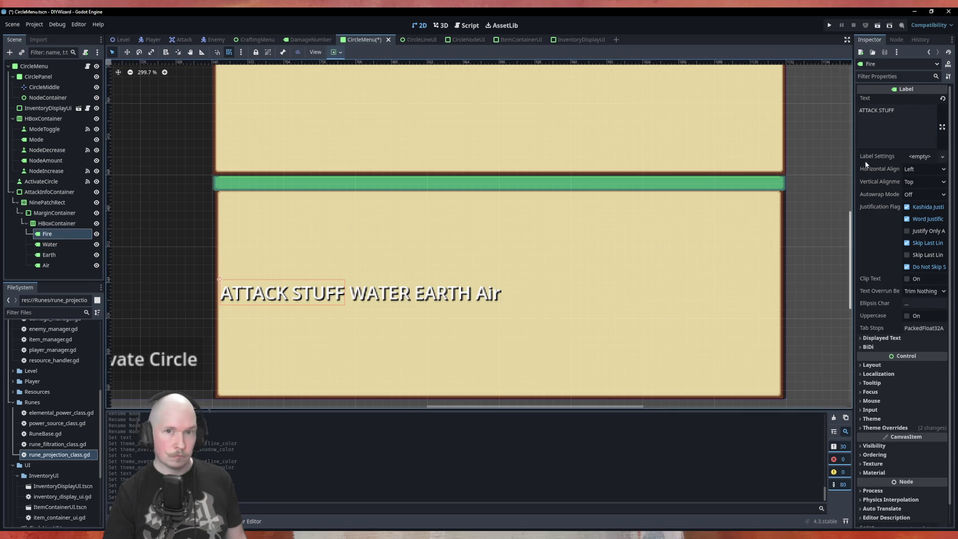
triple_click(894, 111)
text(FIRE)
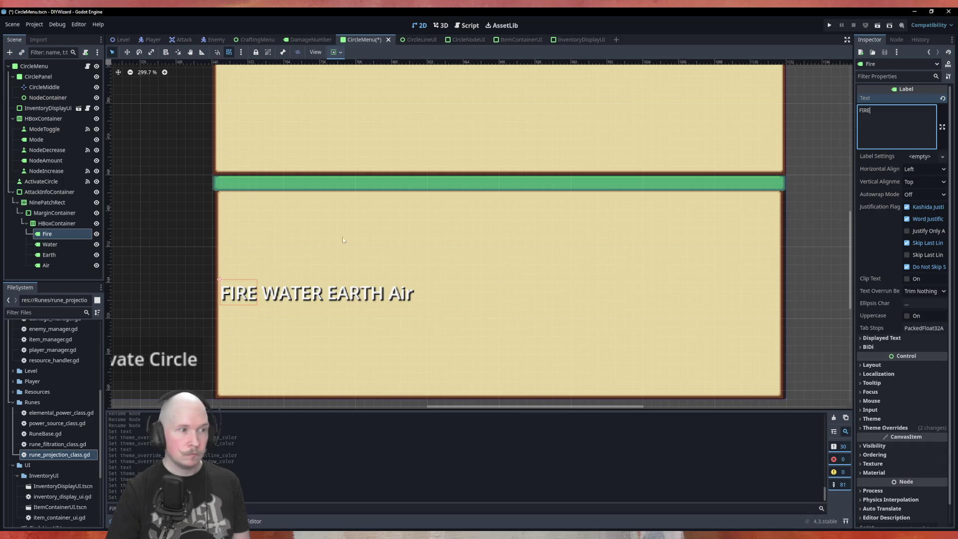
click(509, 256)
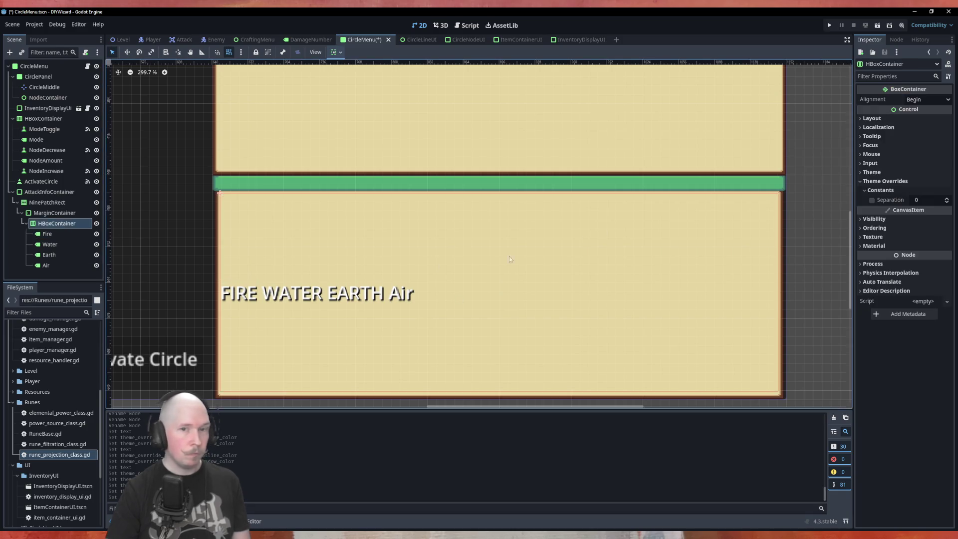
Enable the HBoxContainer's Separation constant override and raise it to 30
click(947, 198)
drag(946, 200, 948, 202)
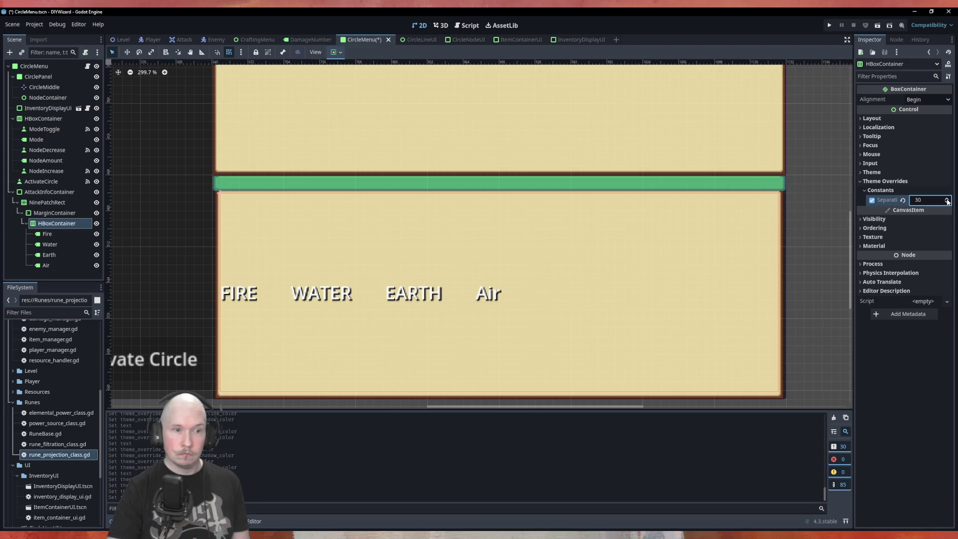
click(49, 233)
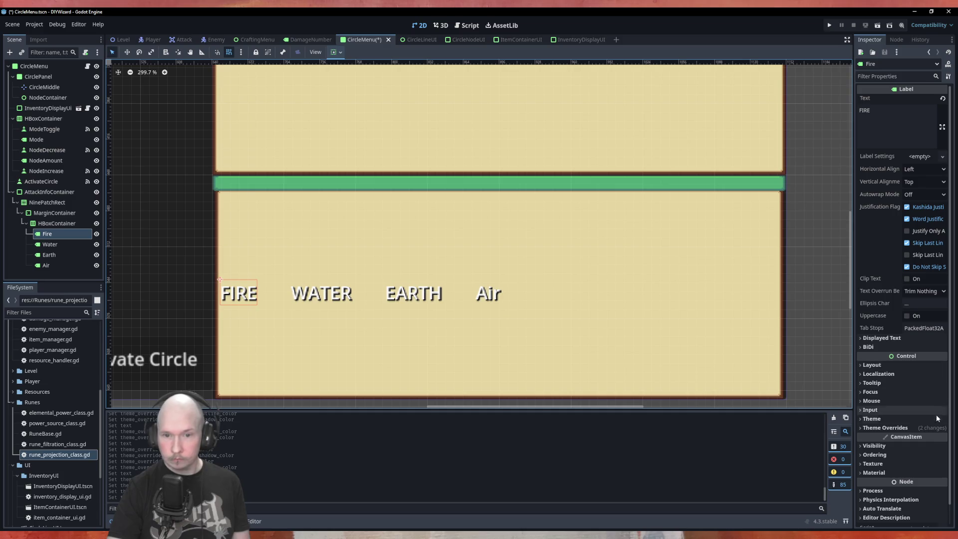
click(880, 464)
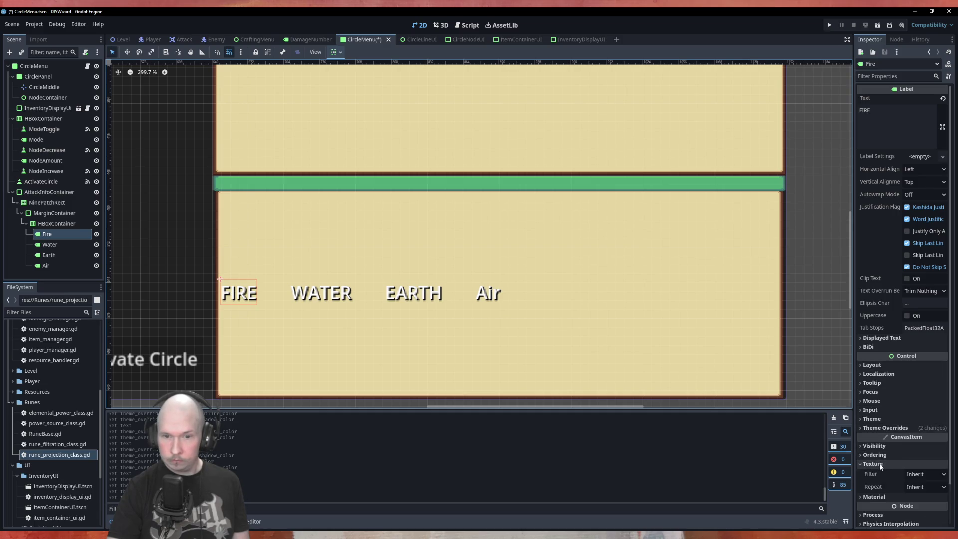
click(925, 474)
click(923, 497)
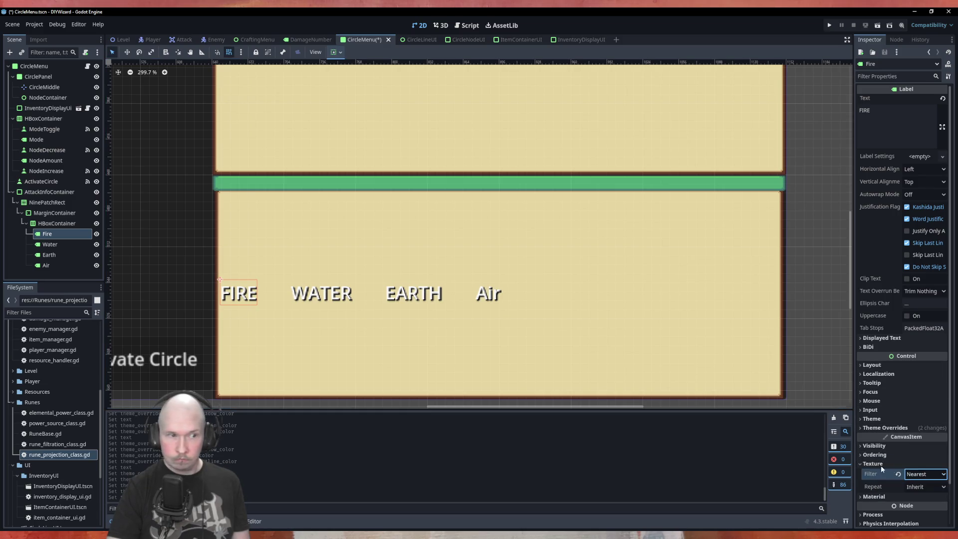
click(45, 245)
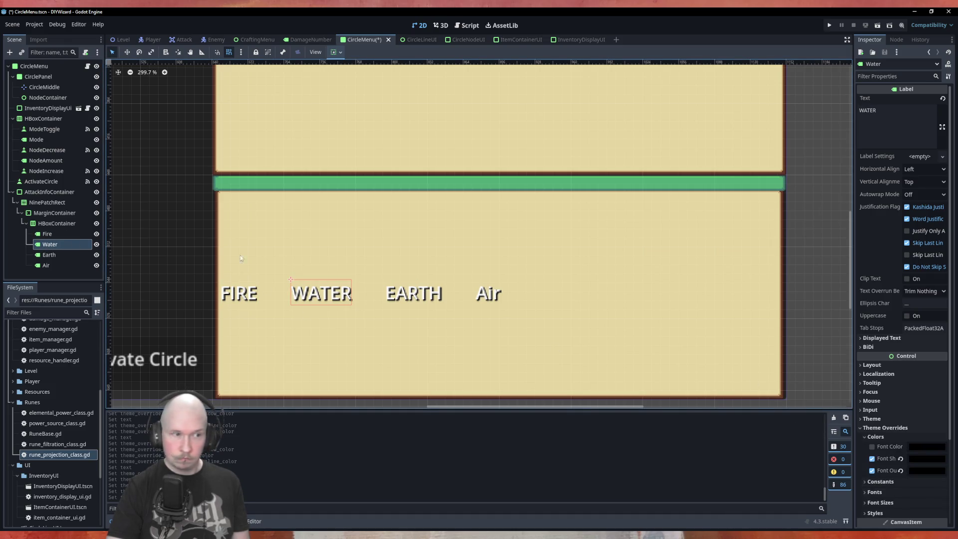
click(58, 235)
click(925, 475)
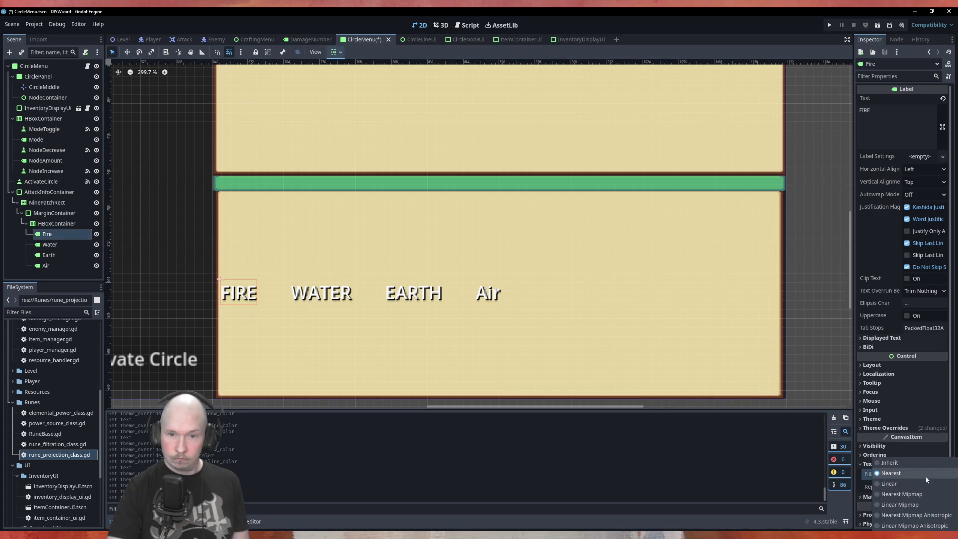
click(898, 463)
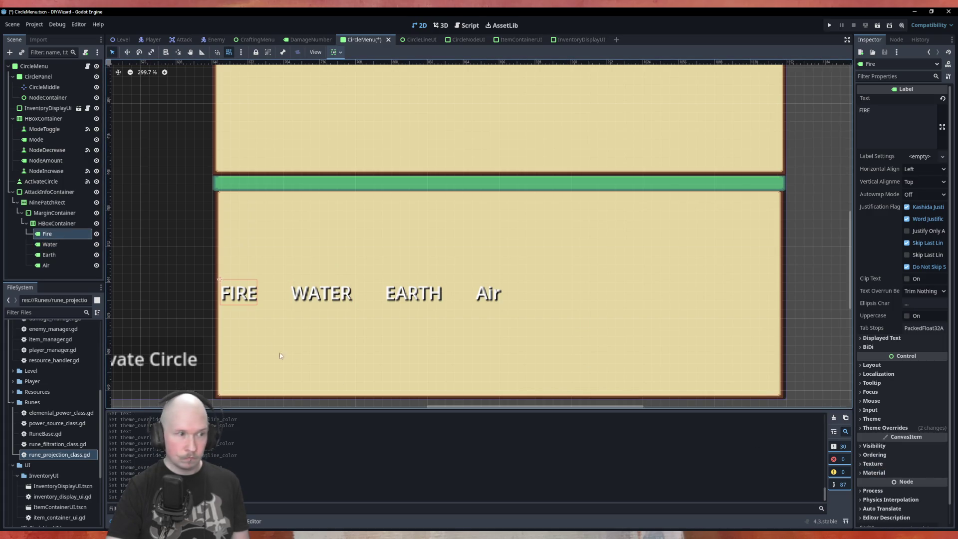
click(49, 223)
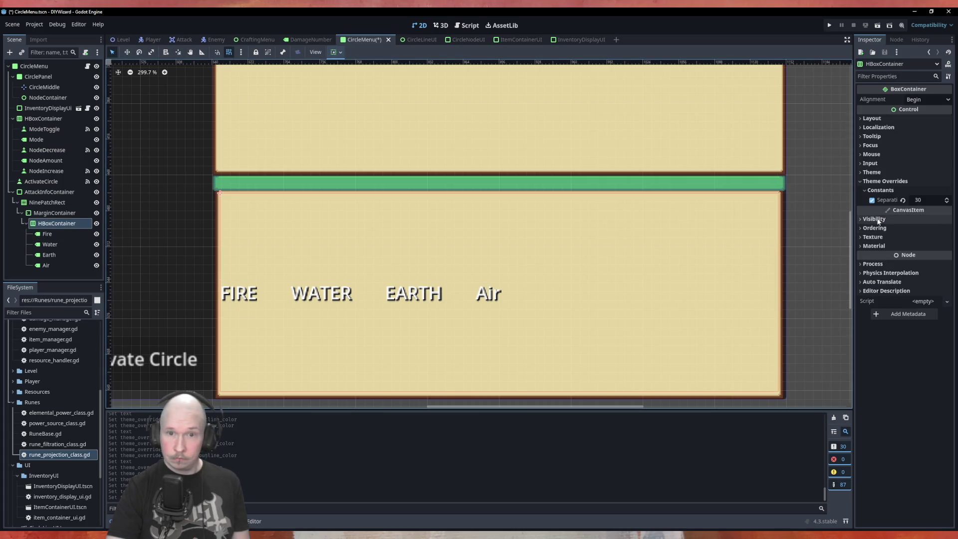
click(872, 237)
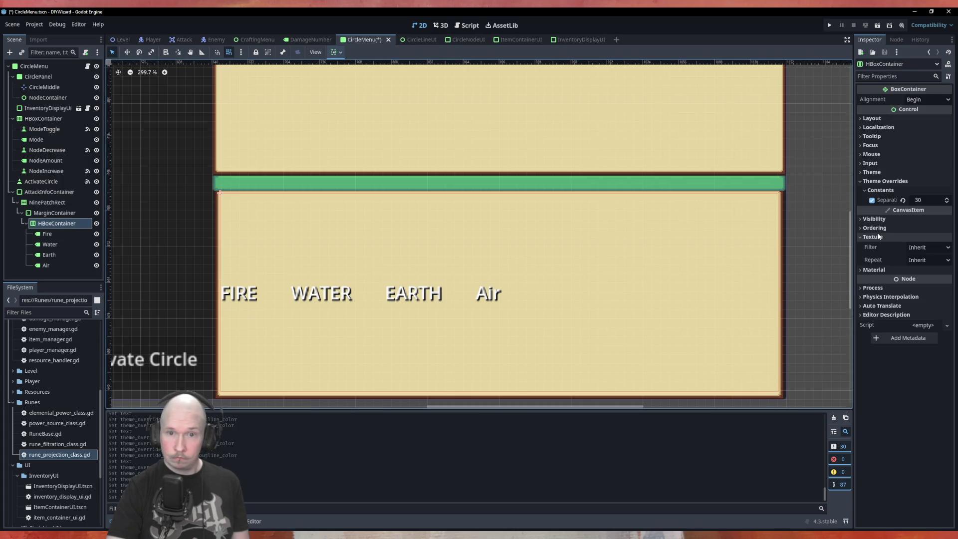
click(56, 214)
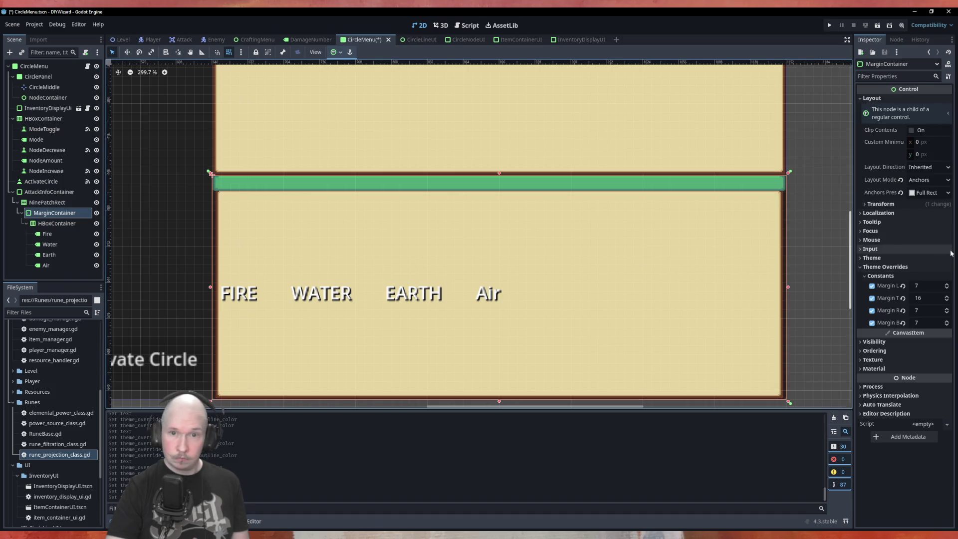
Open circle_menu.gd via the script icon on the CircleMenu node
click(873, 359)
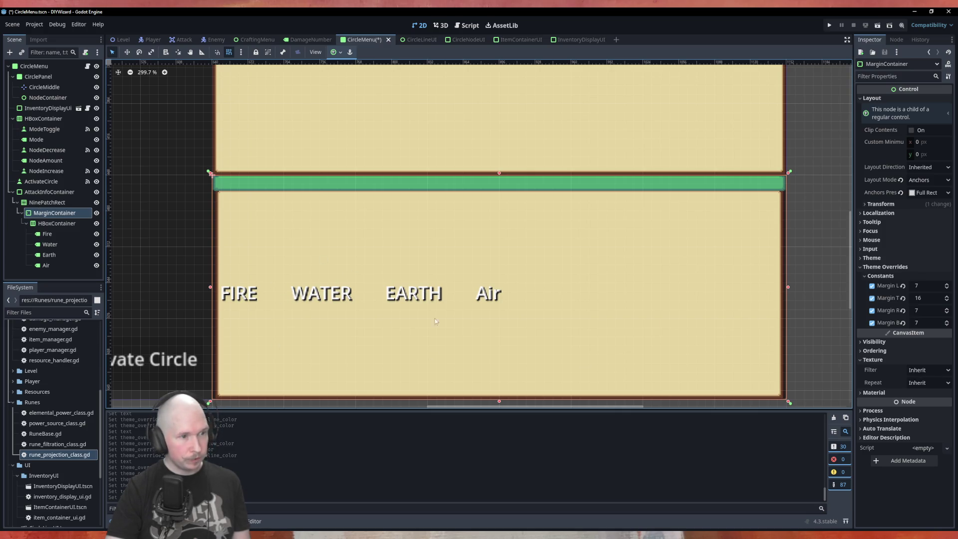
scroll(627, 321, down, 3)
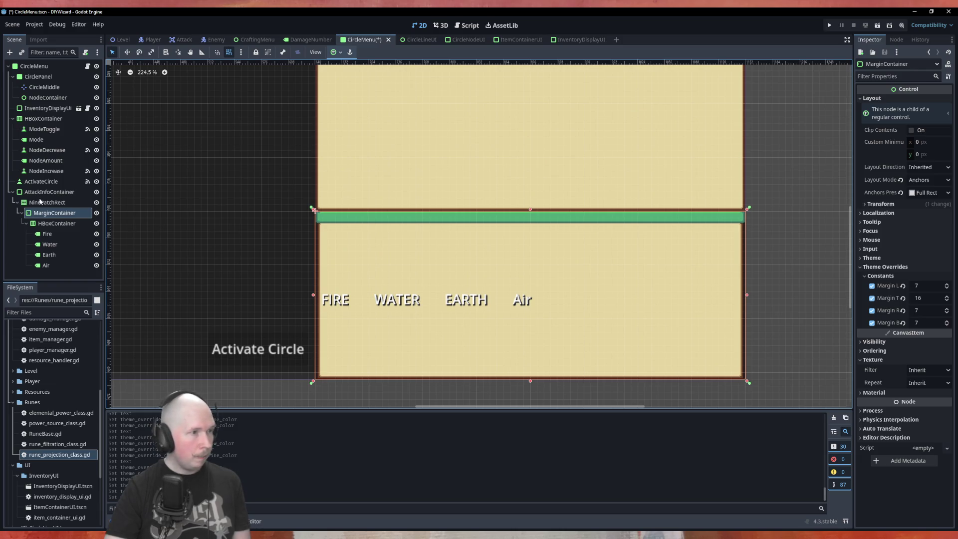
click(87, 66)
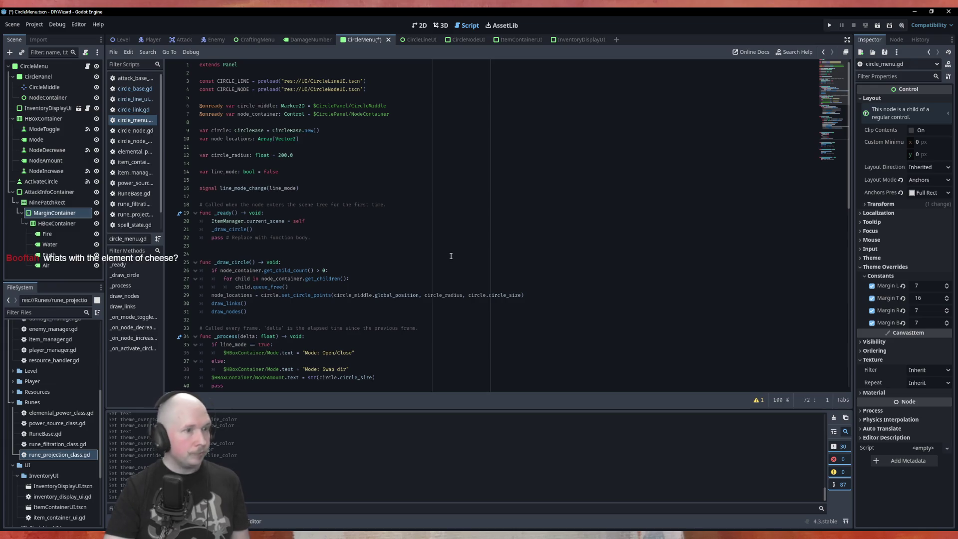
scroll(452, 254, down, 6)
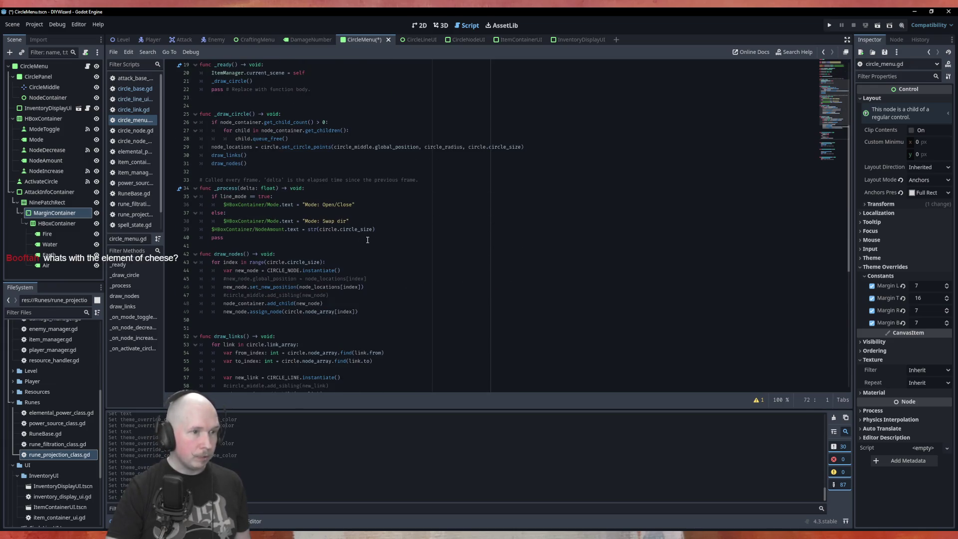
click(393, 232)
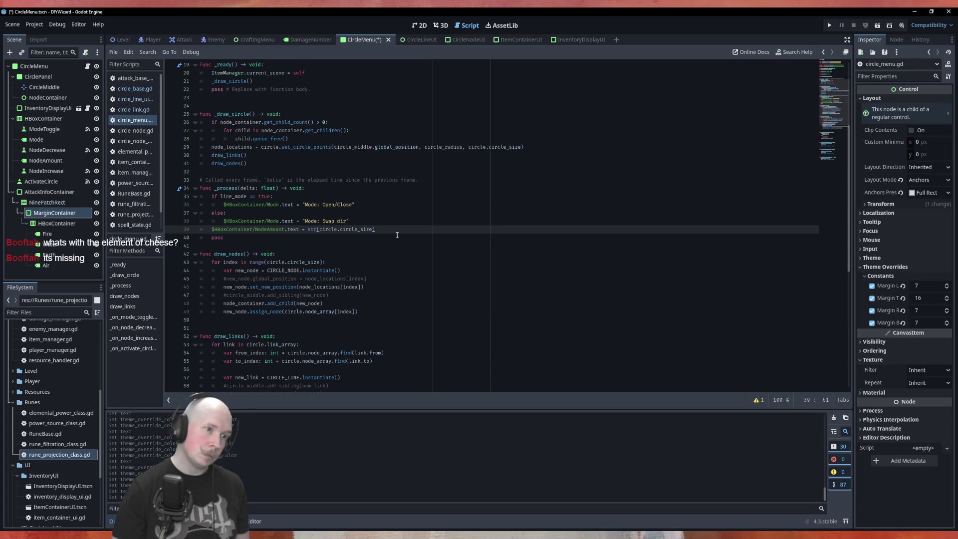
key(Return)
key(Tab)
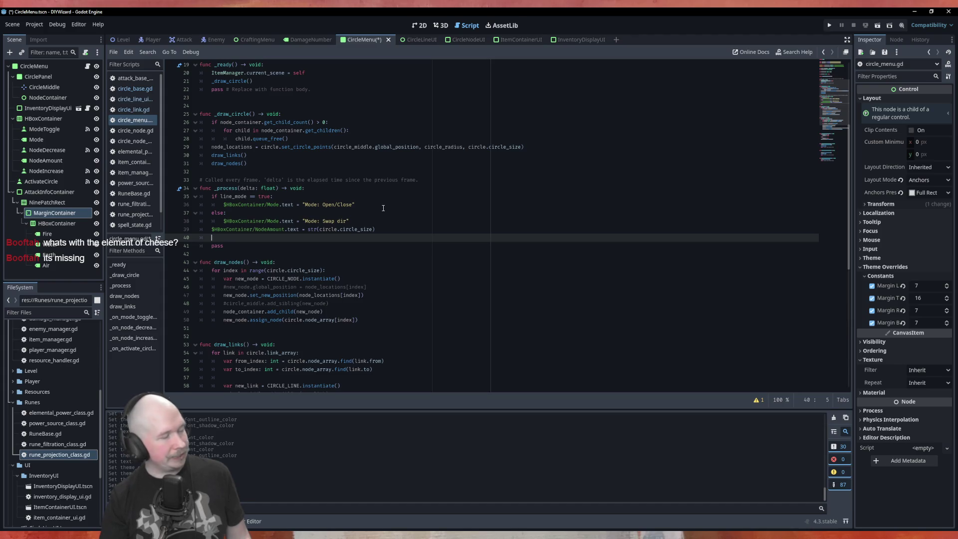
mouse_move(47, 233)
mouse_down()
mouse_move(274, 250)
mouse_move(251, 248)
mouse_up()
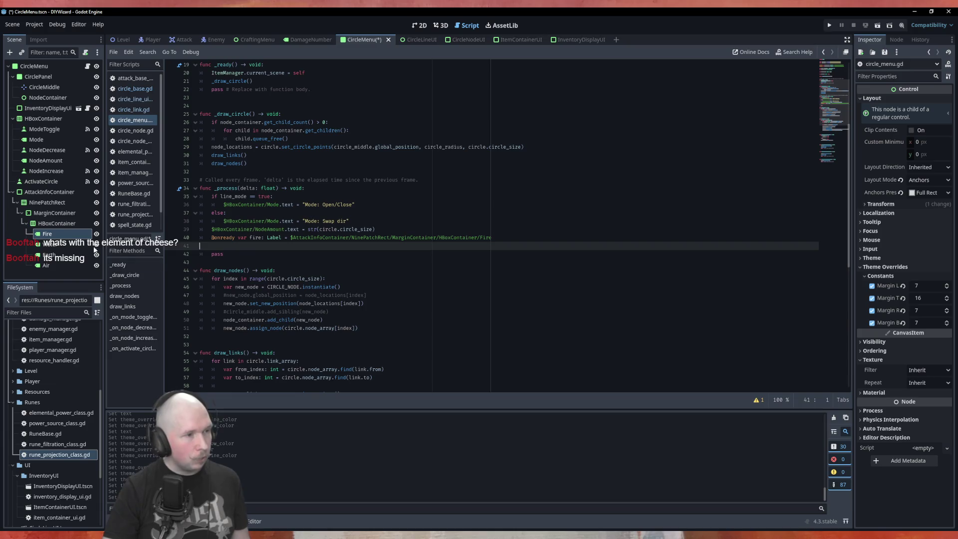
drag(74, 234, 215, 246)
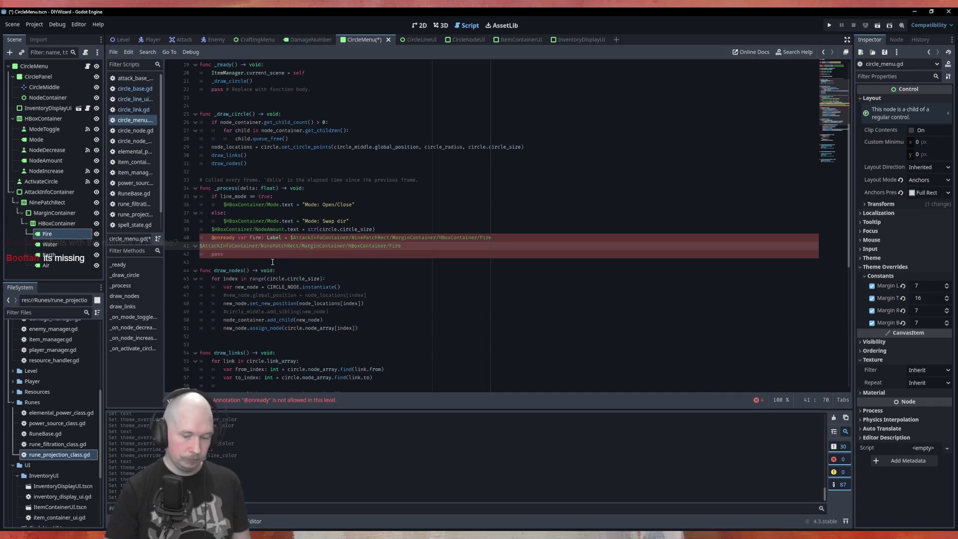
key(Tab)
key(Up)
key(Delete)
key(Delete)
key(Delete)
key(Delete)
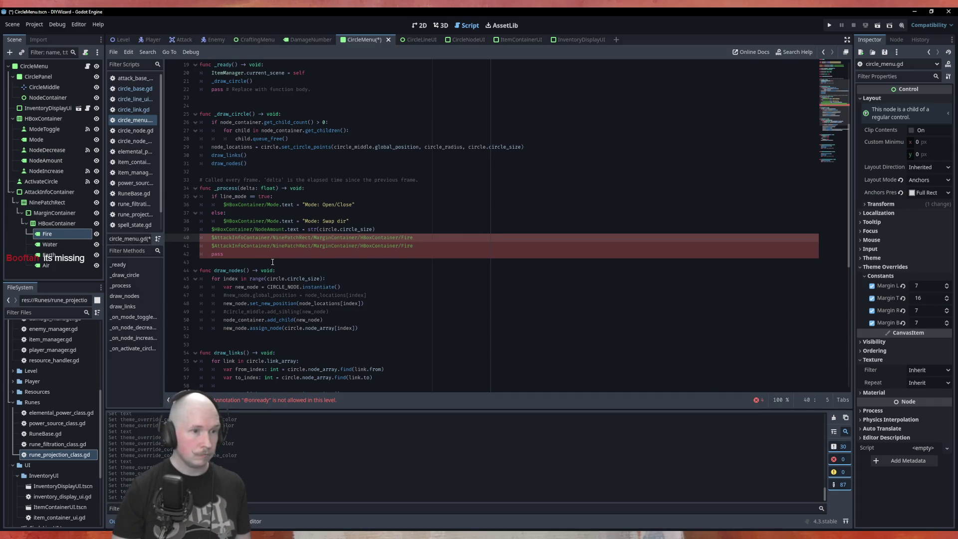
Change the second path to Water, add the Earth path, and place carets on all four lines
key(Down)
key(End)
key(BackSpace)
key(BackSpace)
key(BackSpace)
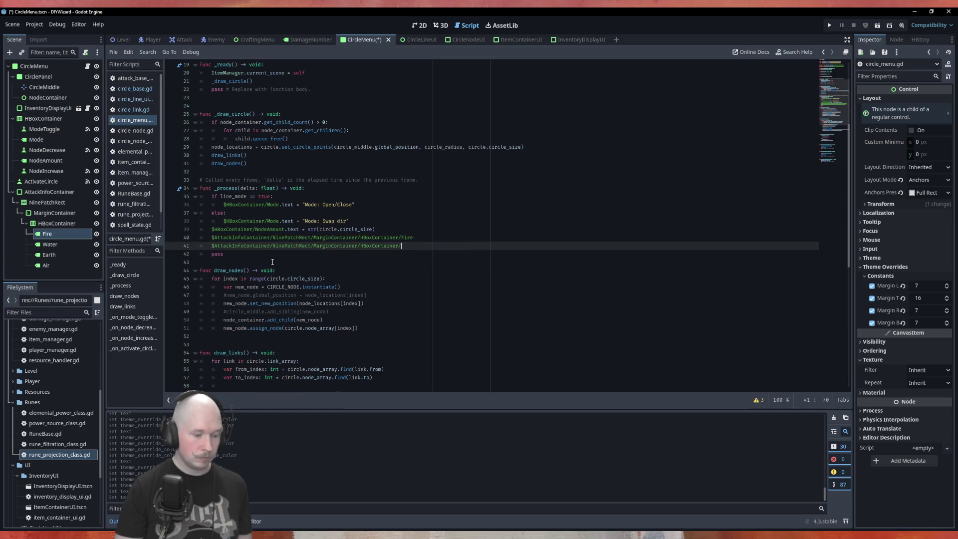
text(Water)
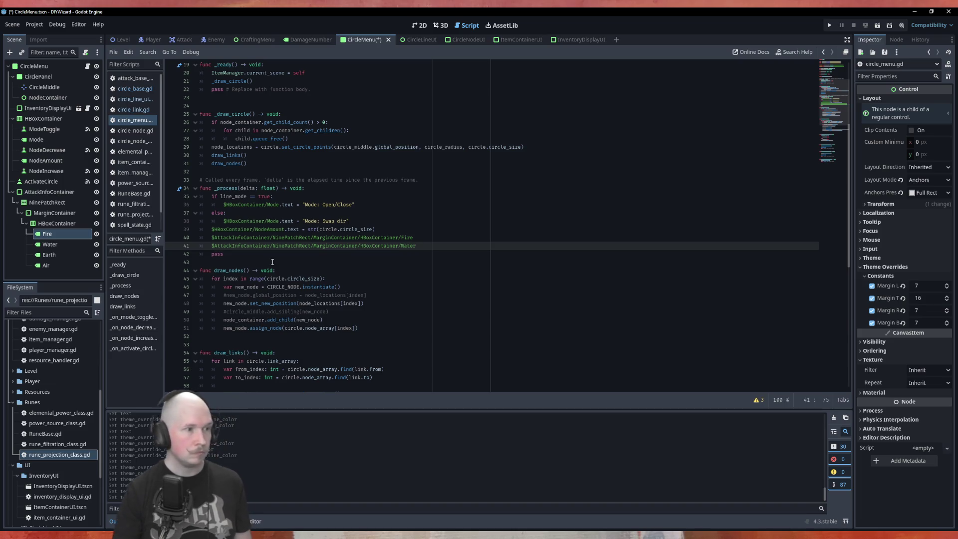
key(Return)
key(Return)
mouse_move(49, 254)
mouse_down()
mouse_move(230, 255)
mouse_move(72, 272)
mouse_move(229, 263)
mouse_up()
click(437, 238)
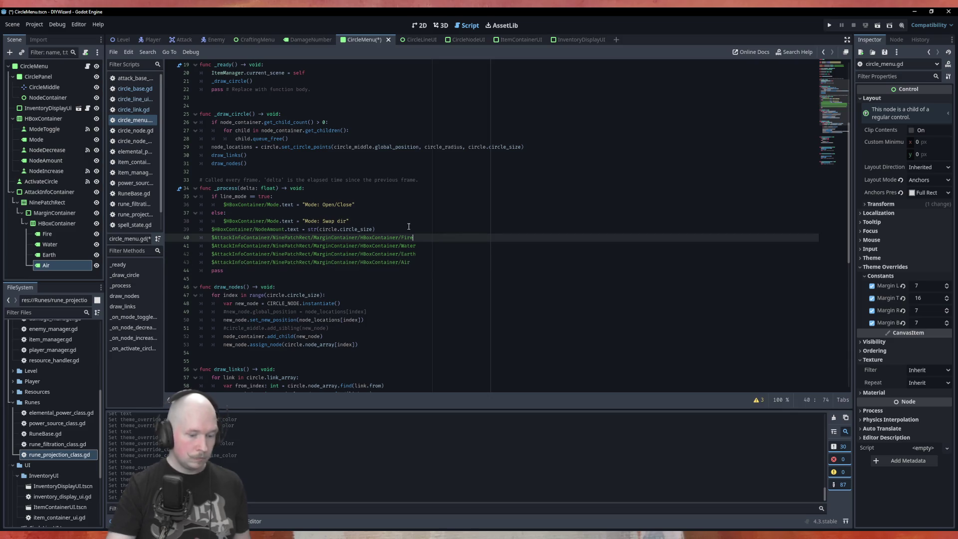
key(shift+alt+Down)
key(shift+alt+Down)
key(shift+alt+Down)
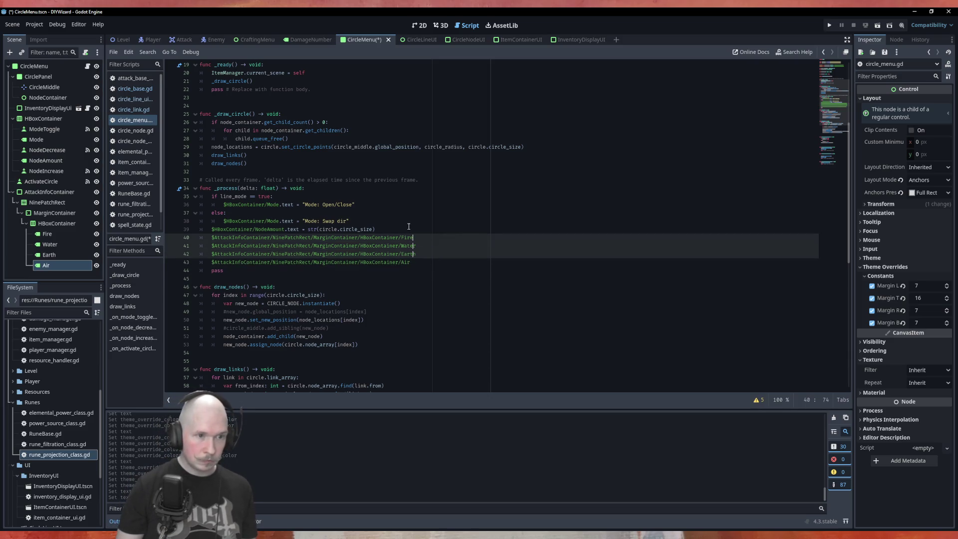
Append .text = "" to all four label path lines at once
text(. )
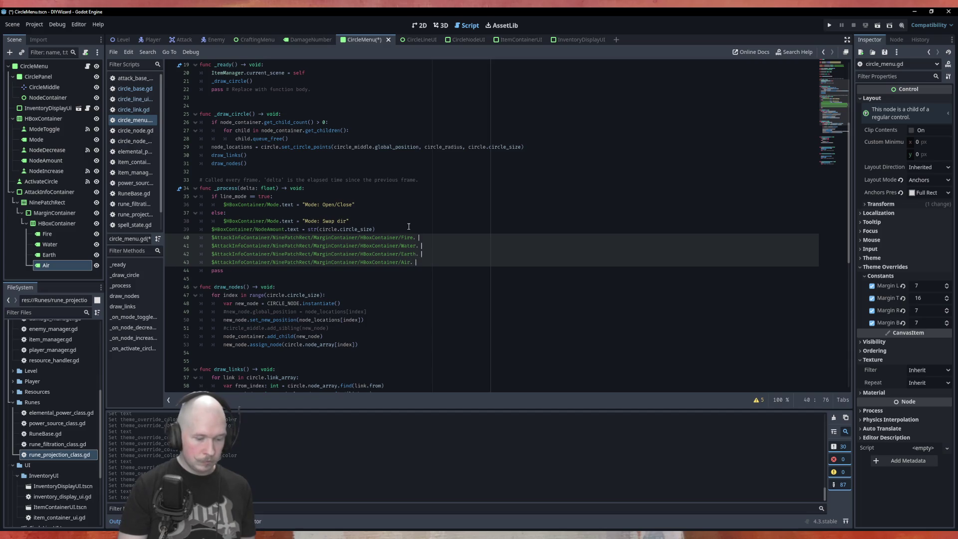
text(text =)
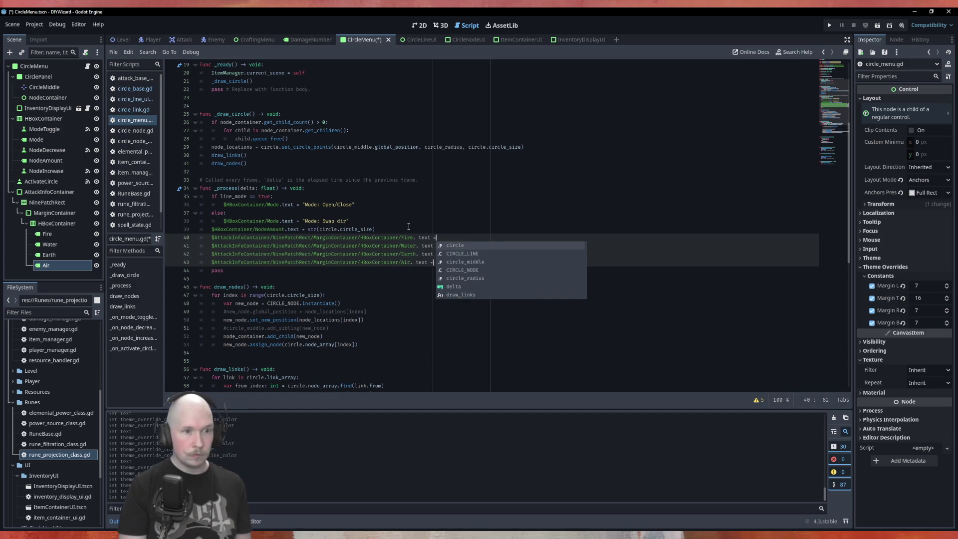
key(Left)
key(Left)
key(Left)
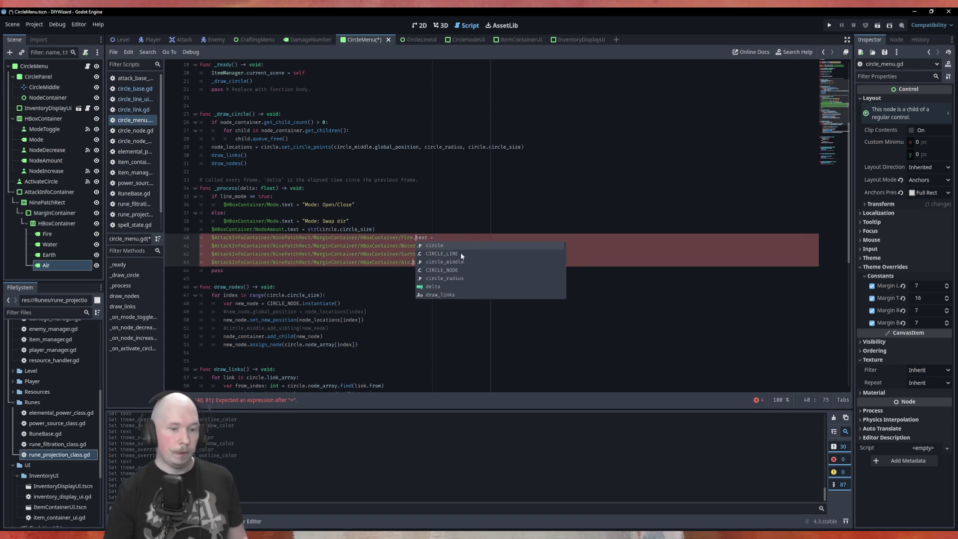
key(End)
text(")
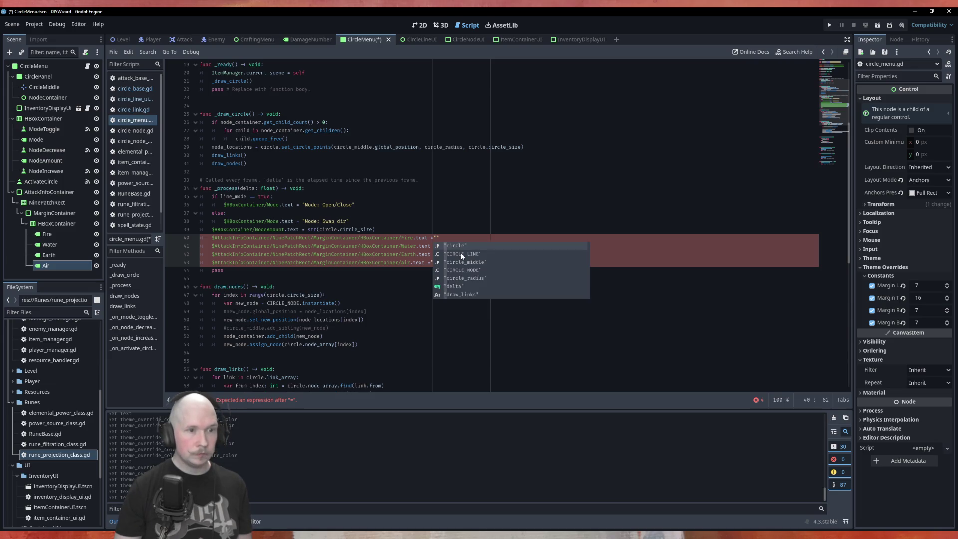
key(Left)
drag(469, 213, 469, 222)
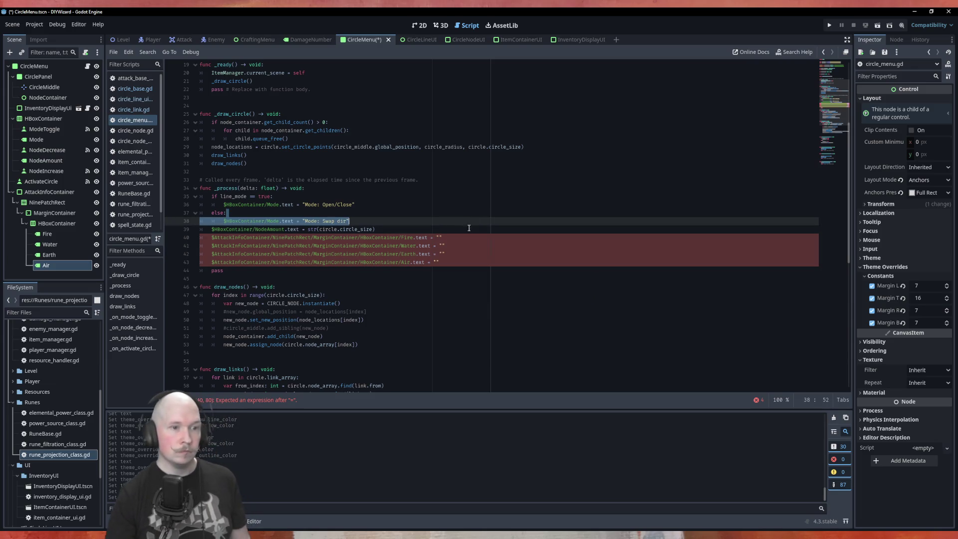
click(448, 238)
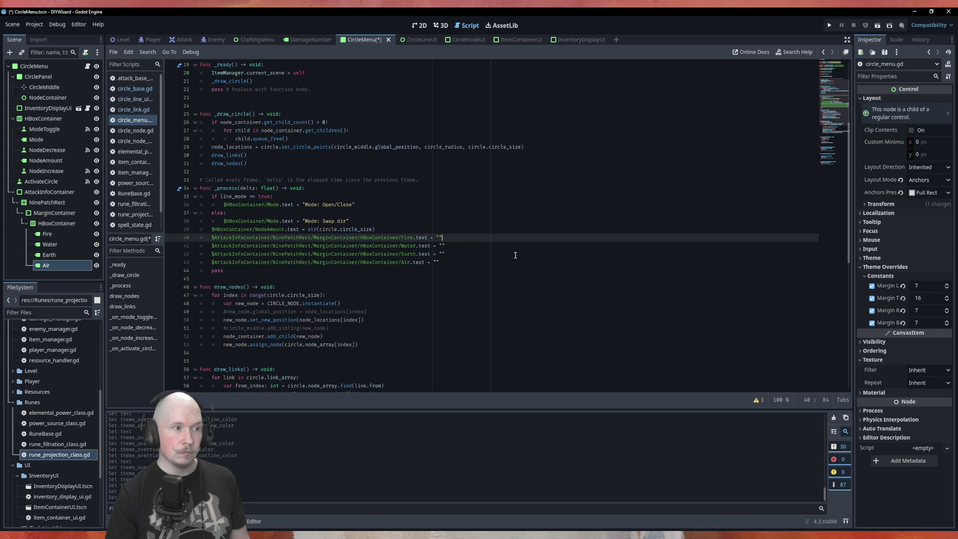
Fill the four strings with Fire\n, Water\n, Earth\n and Air\n
click(439, 238)
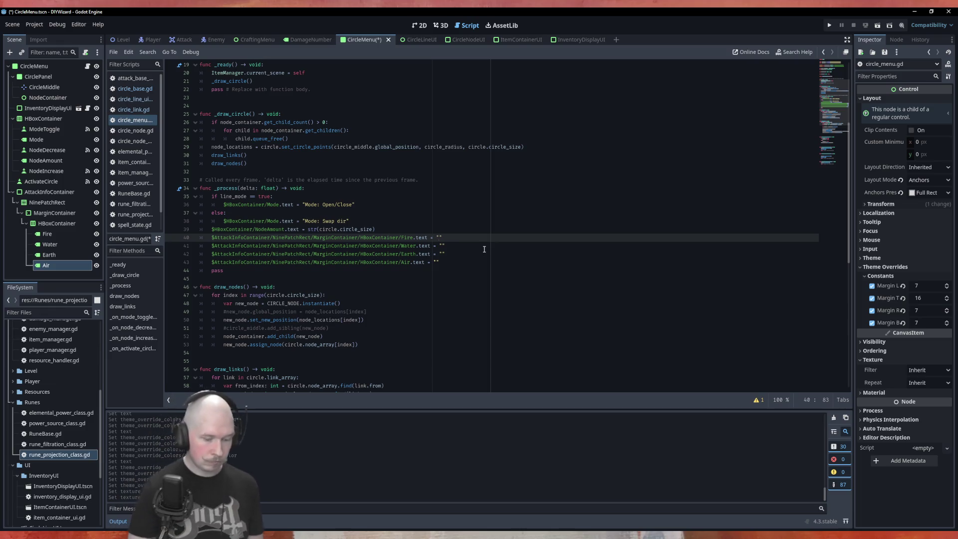
text(Fire)
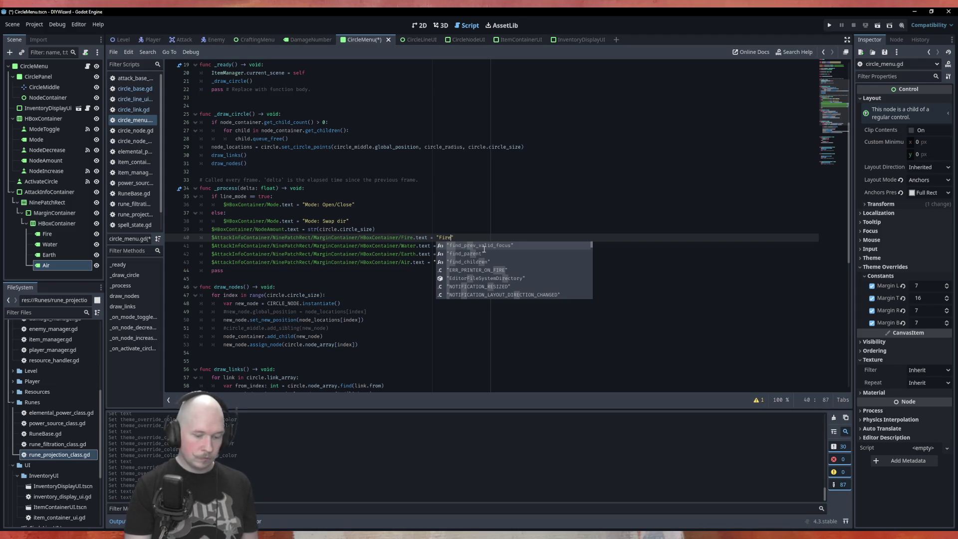
text(n)
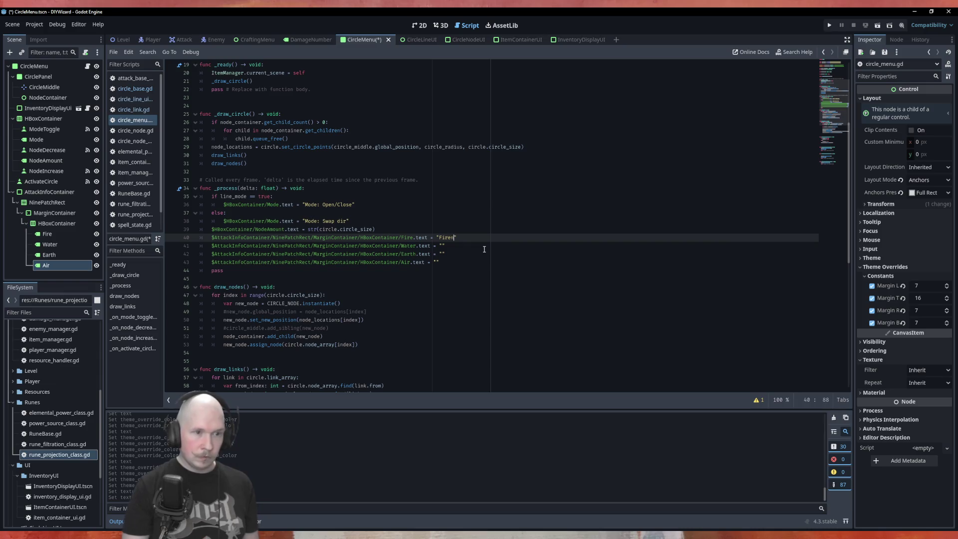
key(Left)
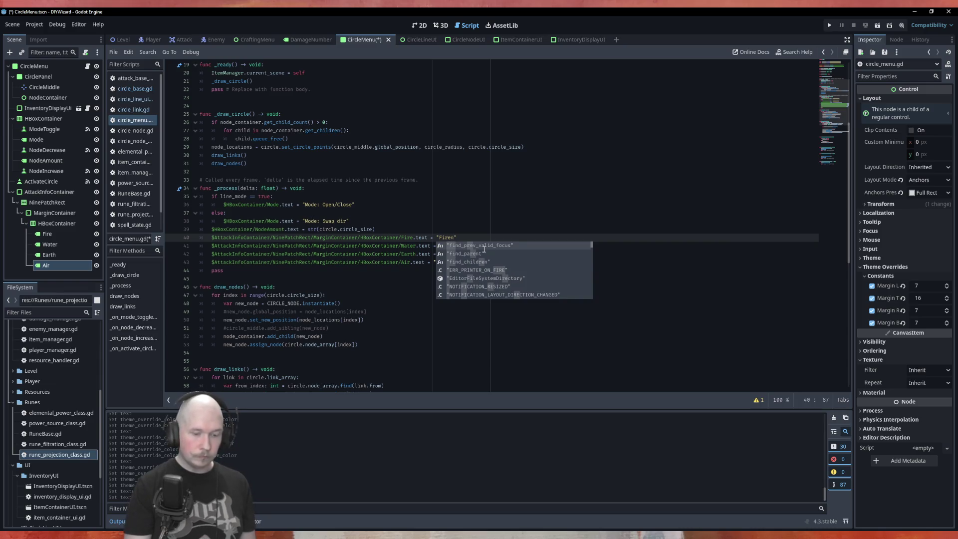
text(\)
key(Down)
key(Left)
text(Water)
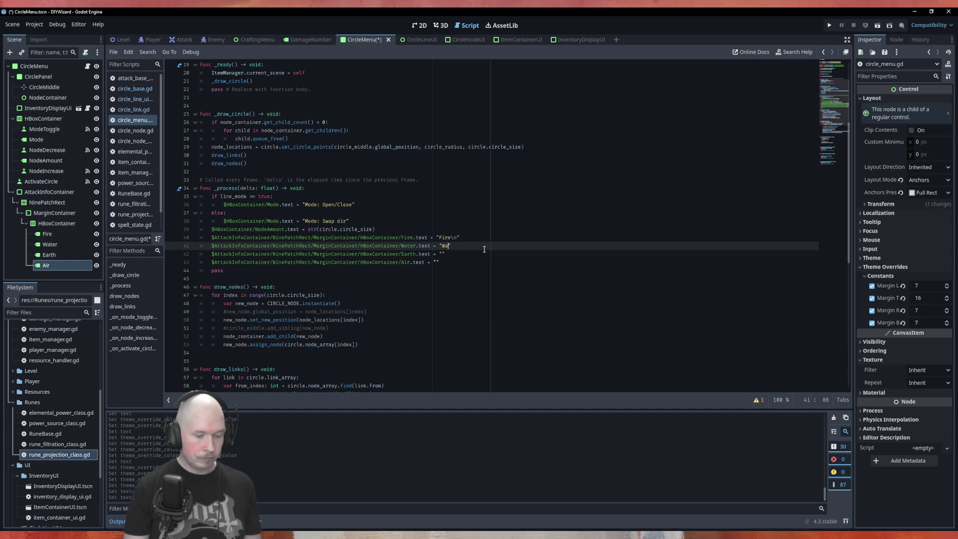
text(\)
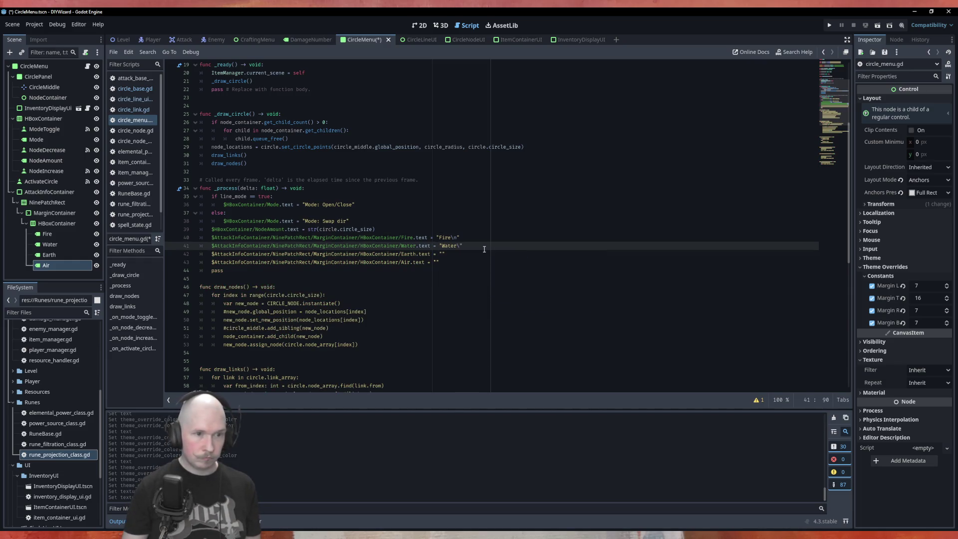
text(n)
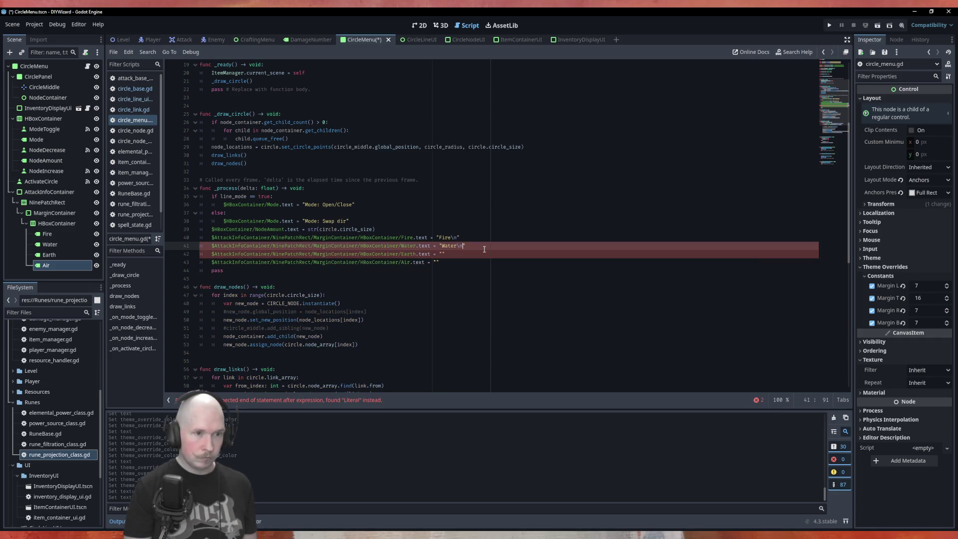
key(Down)
key(Left)
key(Left)
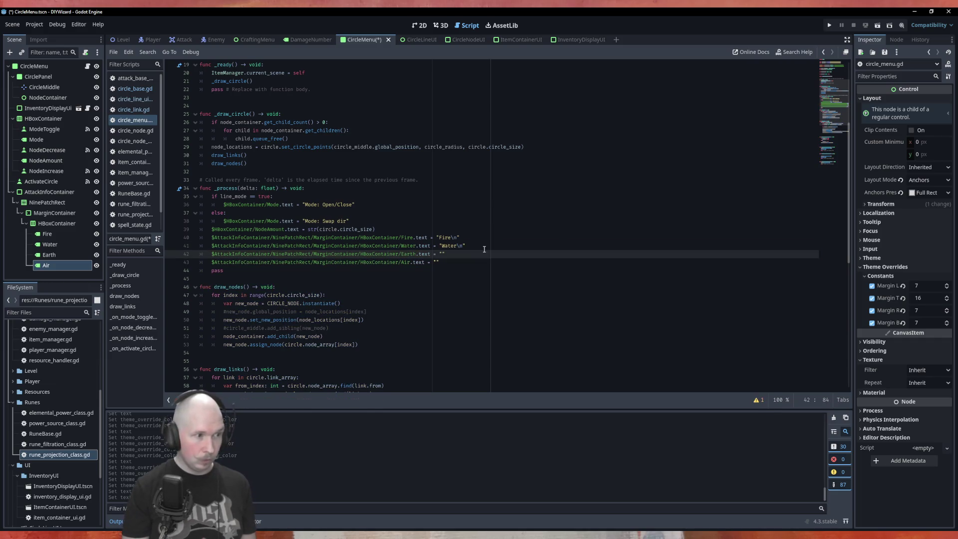
text(Earth\n)
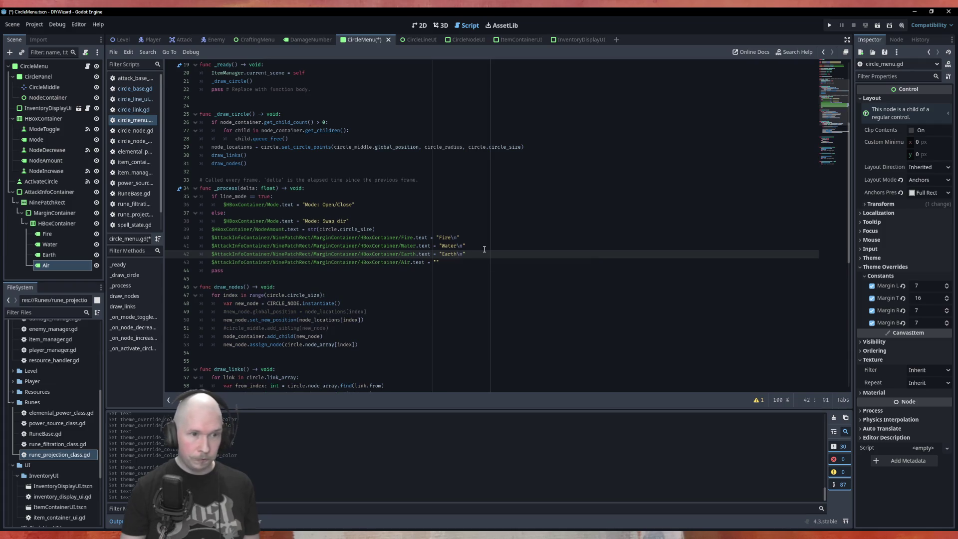
key(Down)
key(Left)
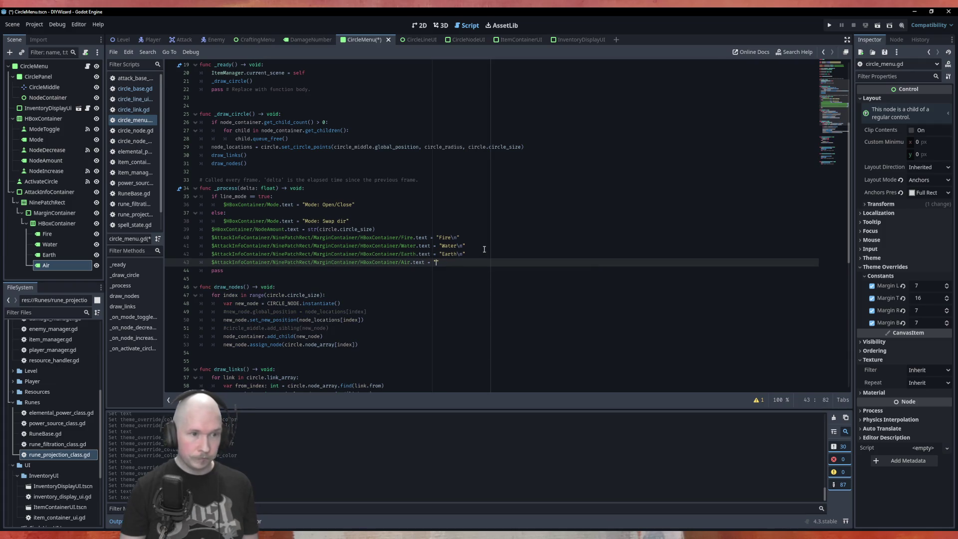
text(Air\n)
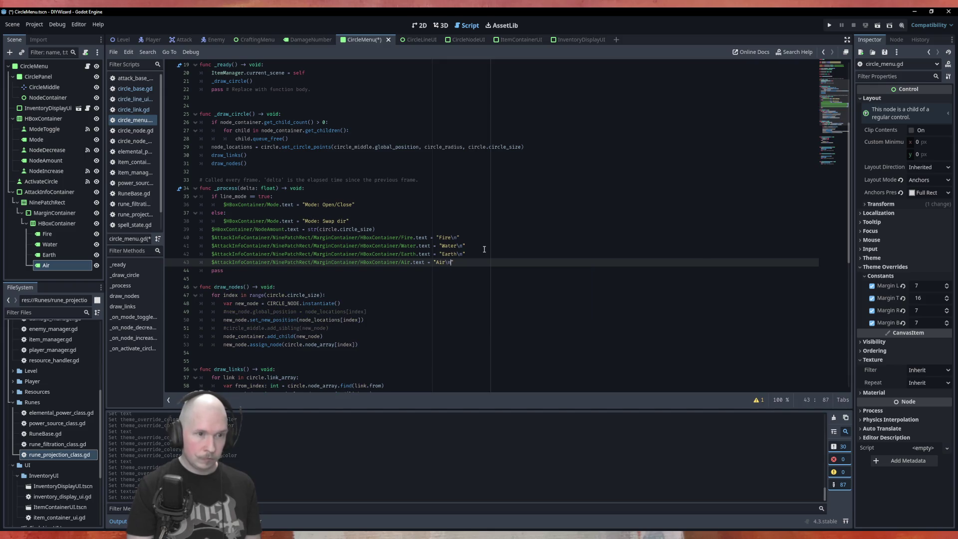
Append + str() to the end of lines 40–43 simultaneously
key(shift+alt+Up)
key(shift+alt+Up)
key(shift+alt+Up)
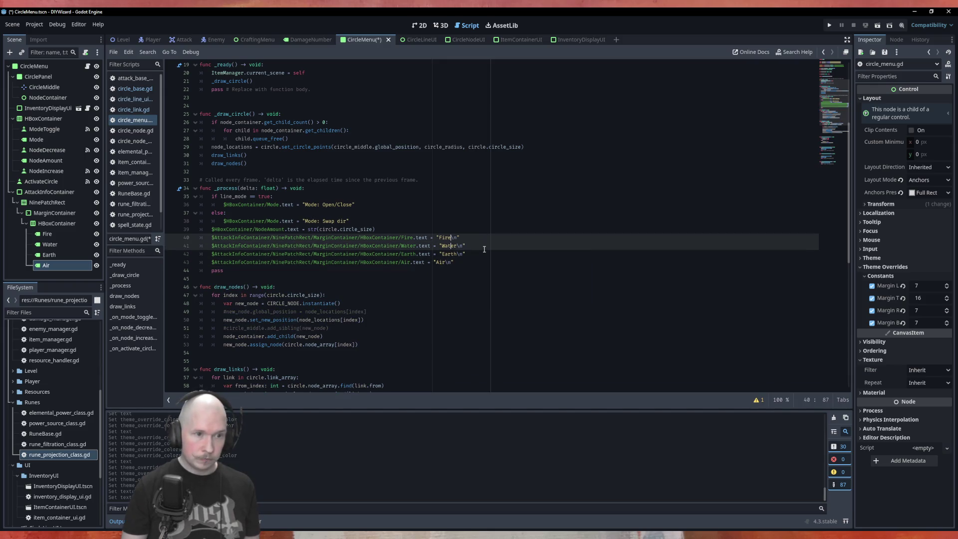
key(End)
text(+ )
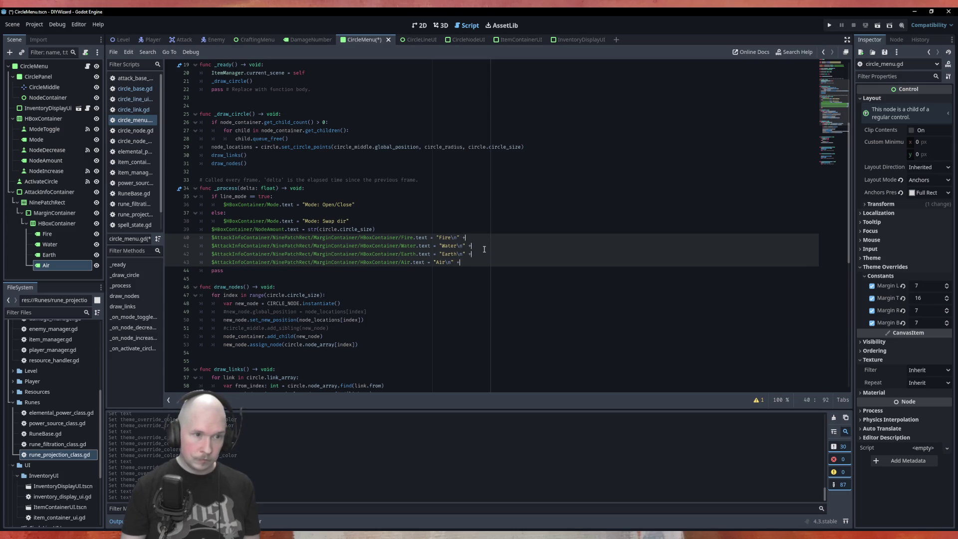
text(str)
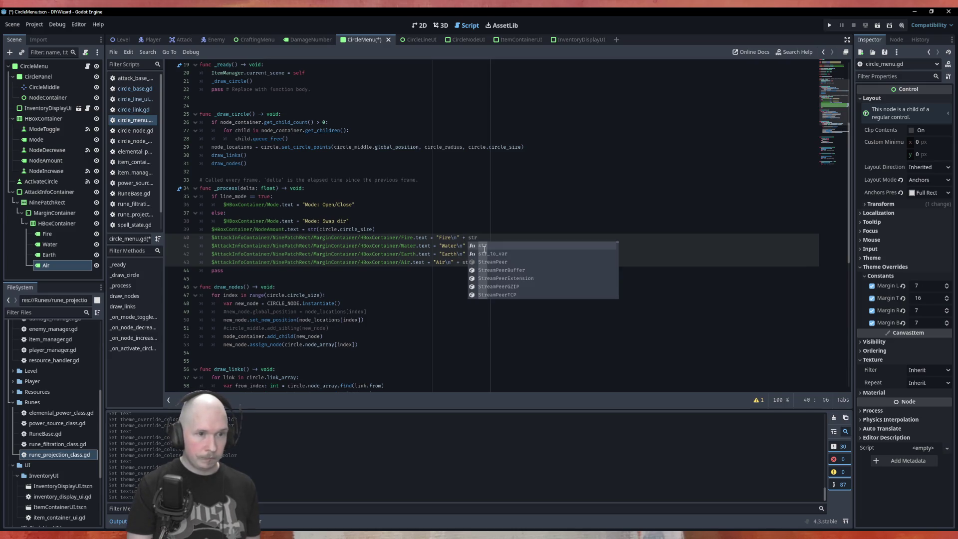
key(Return)
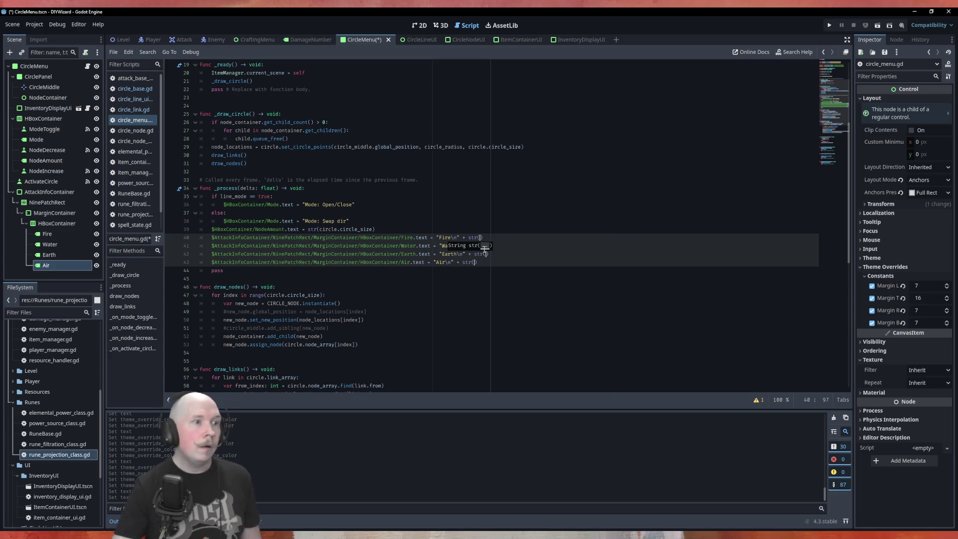
scroll(484, 248, up, 5)
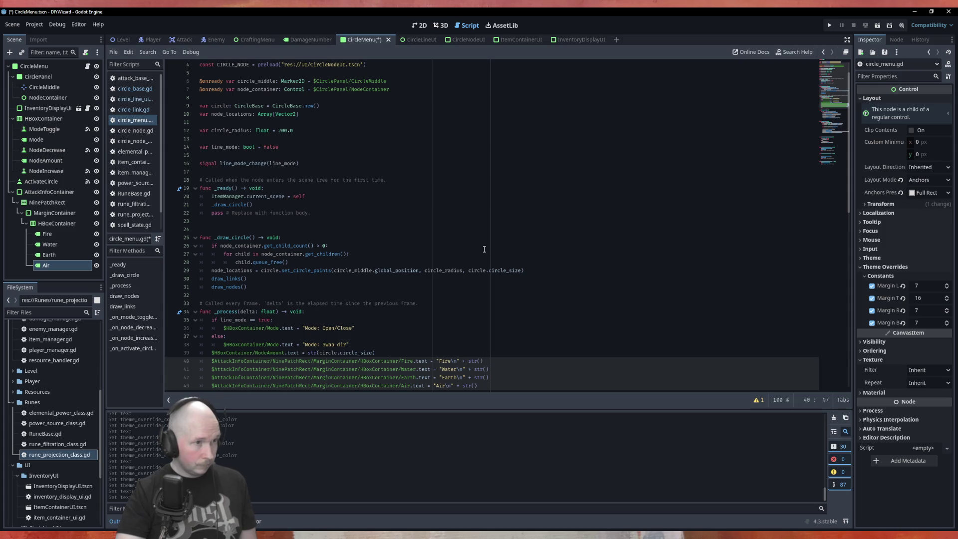
Type circle.final_attack inside each str() call on all four lines
scroll(440, 229, up, 1)
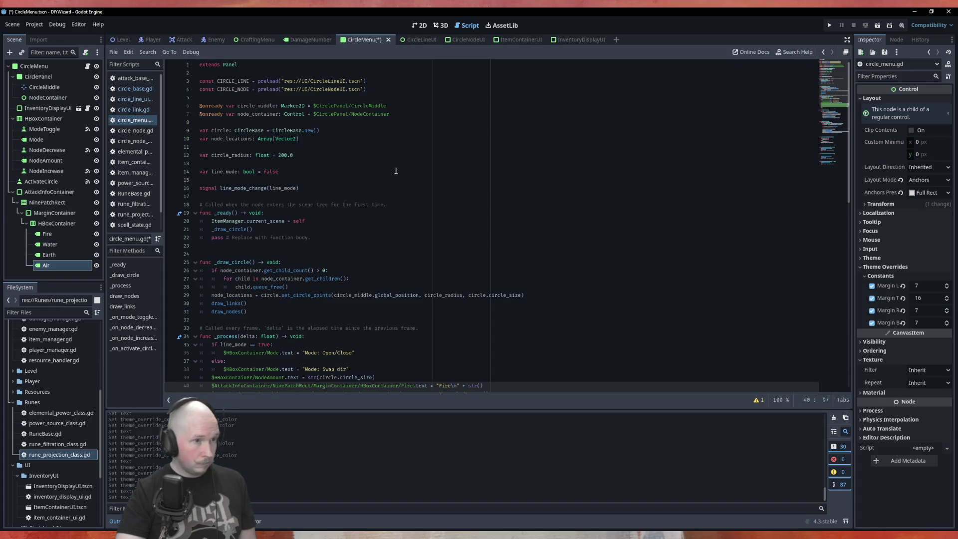
scroll(396, 171, down, 5)
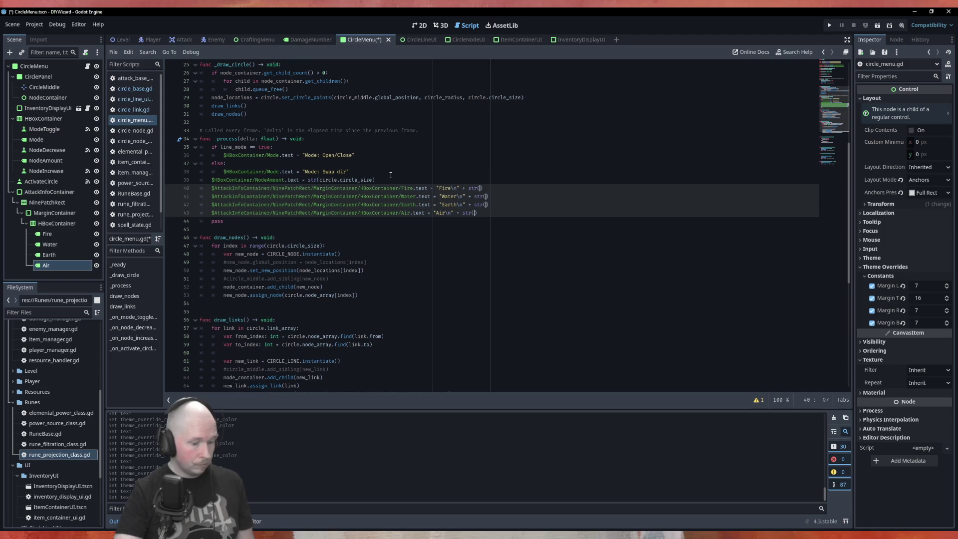
text(circle)
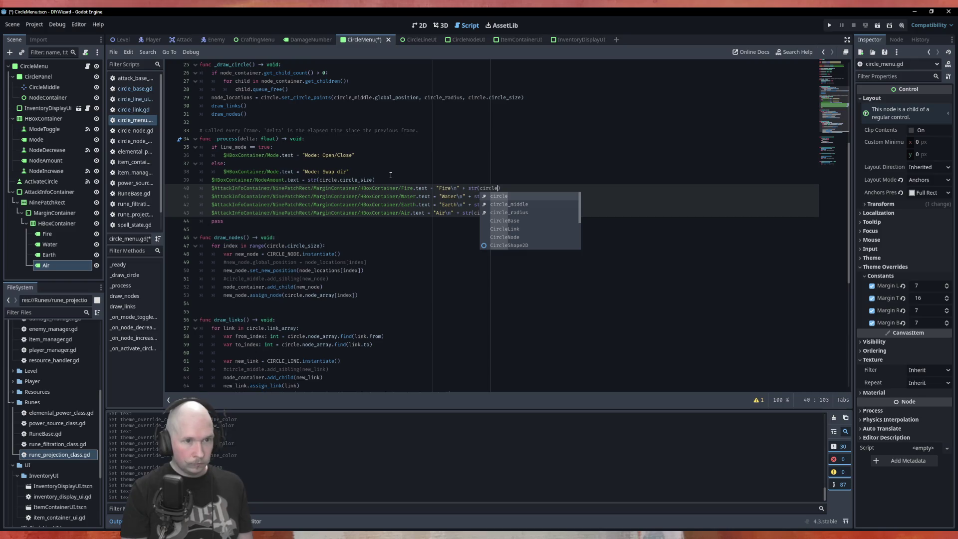
text(.)
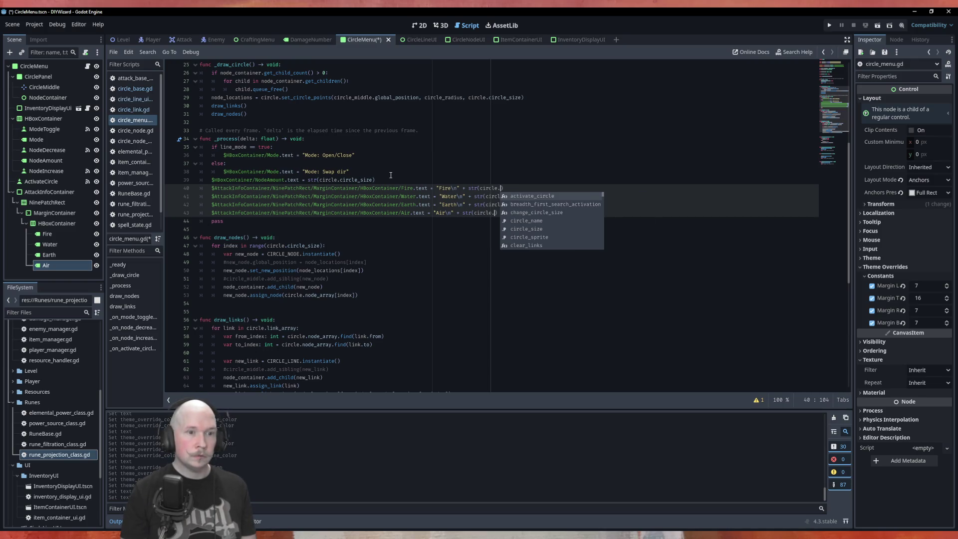
text(atta)
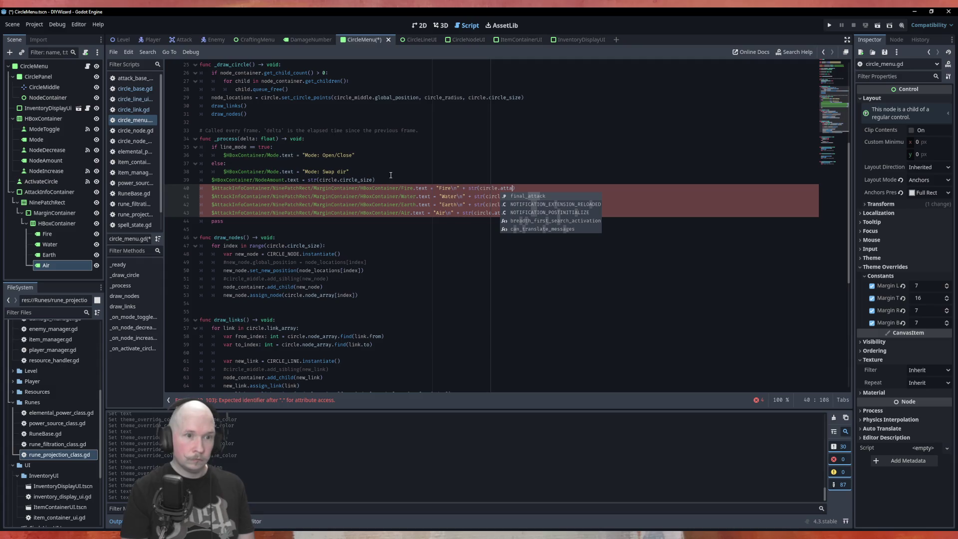
key(Return)
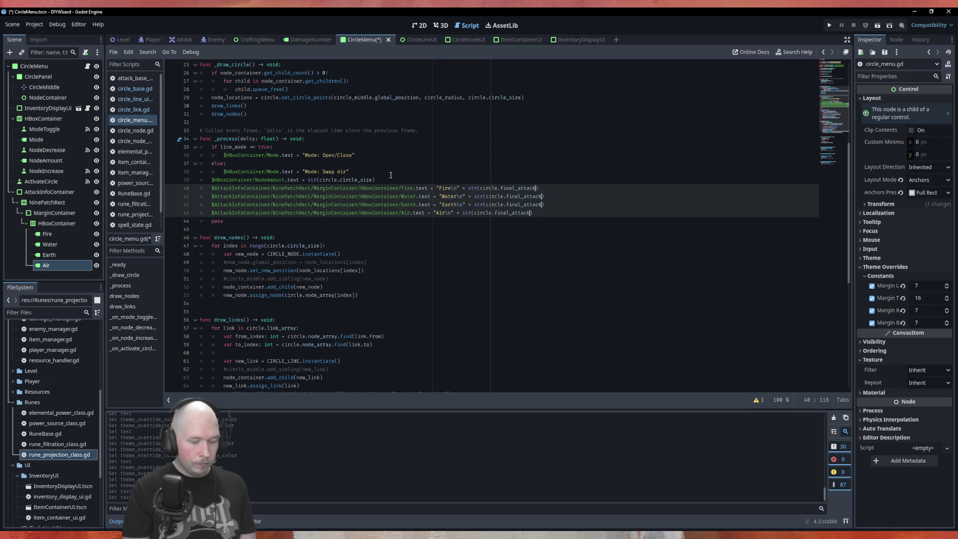
text(.)
key(Escape)
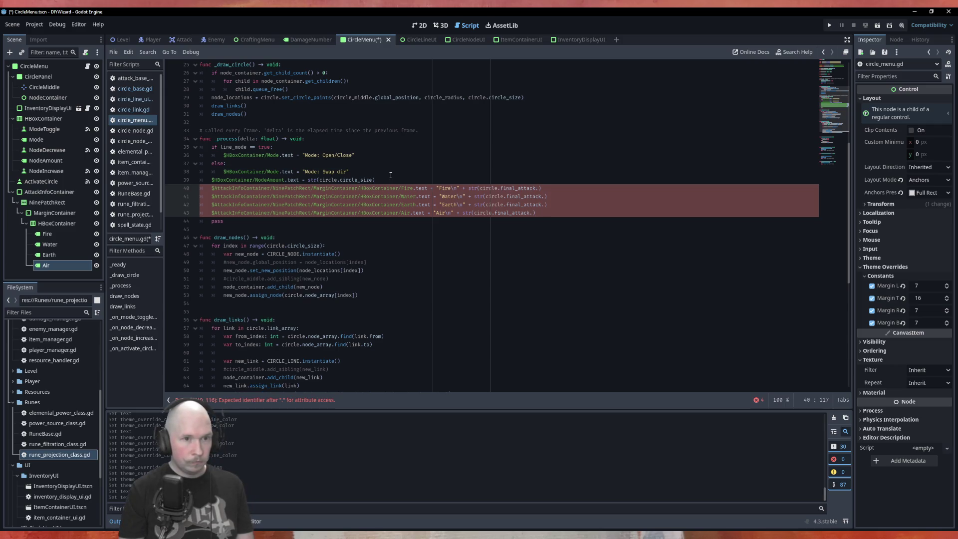
Extend each call with .damage._ElementalPower[""] using autocomplete
text(E)
key(BackSpace)
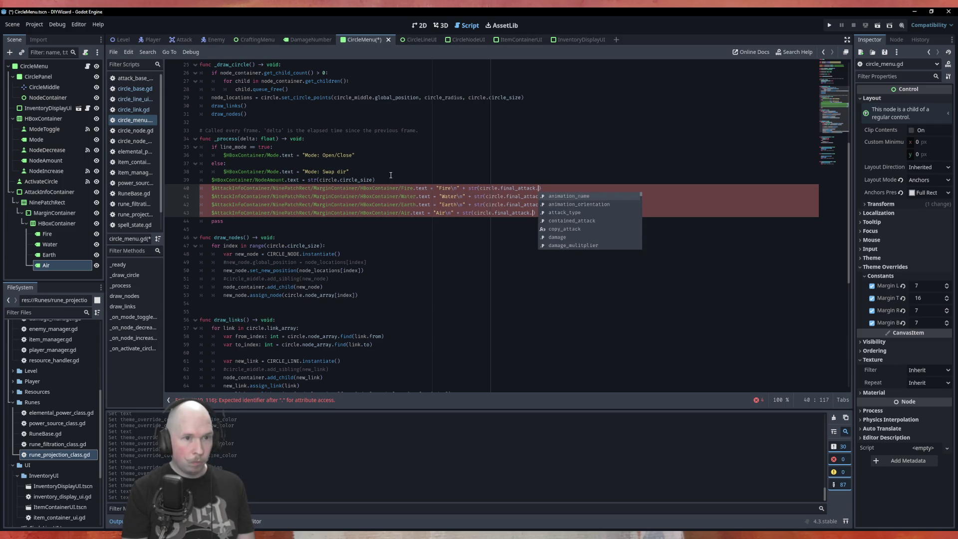
text(d)
key(Return)
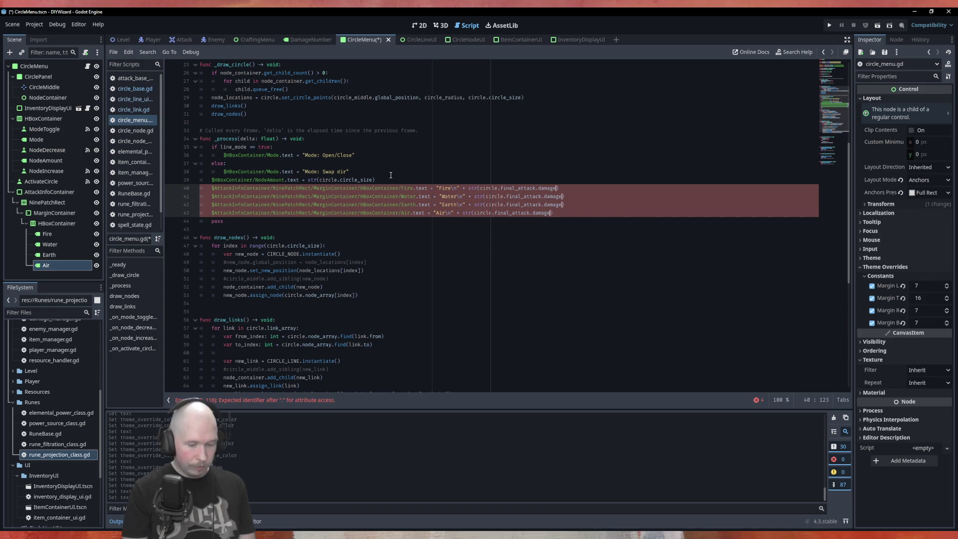
text(.)
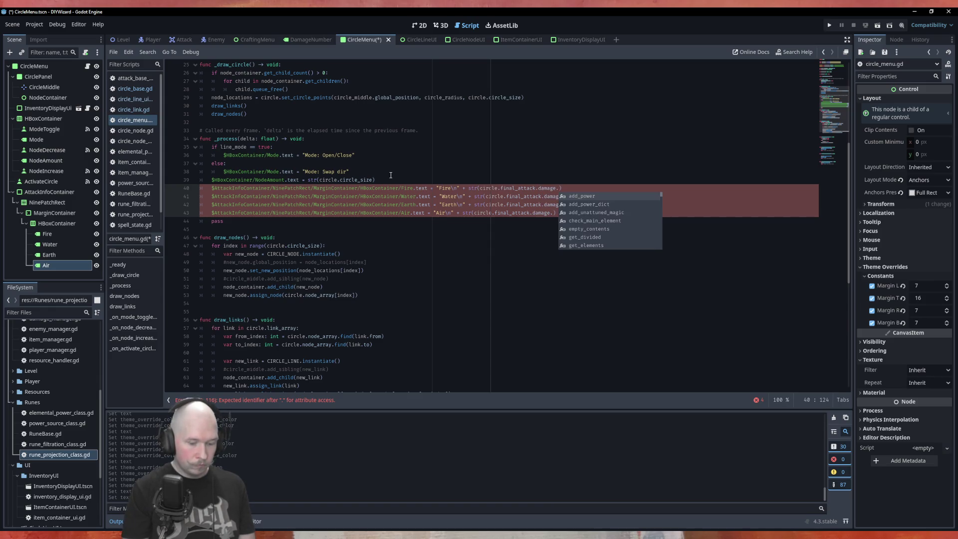
text(_)
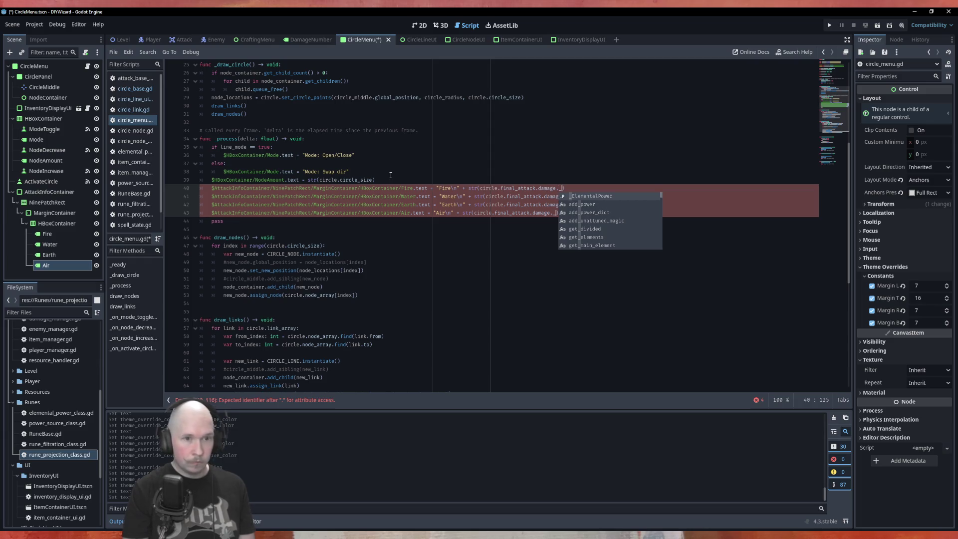
key(Return)
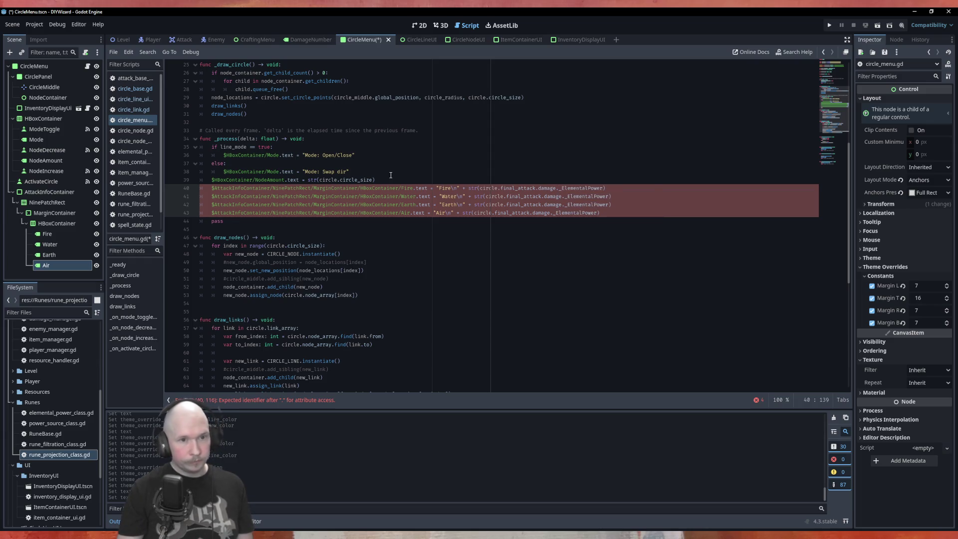
text([)
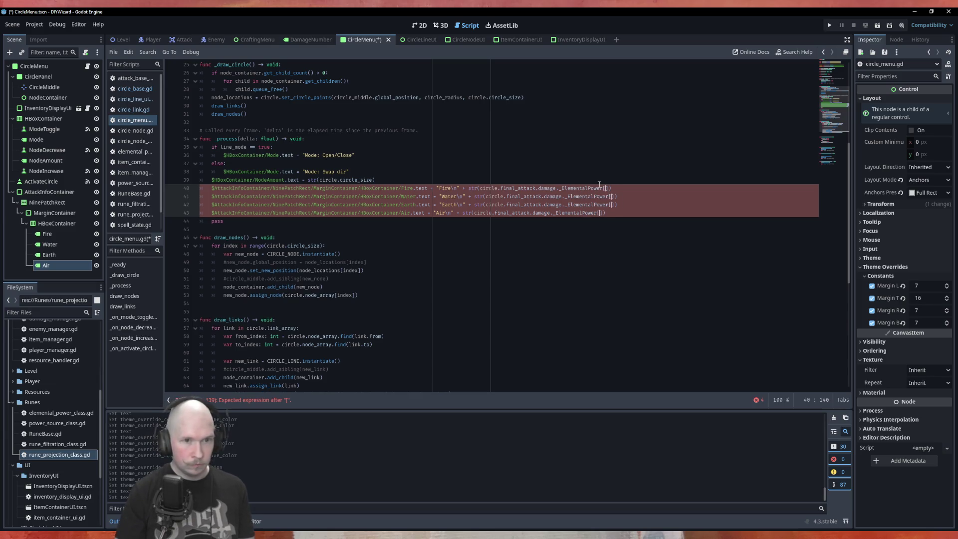
text(")
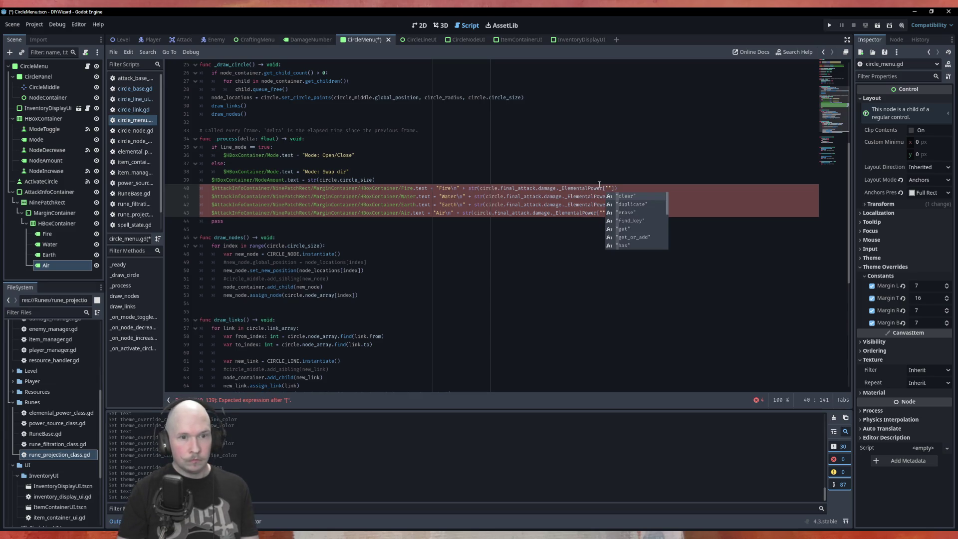
Fill the Fire, Water and Earth label keys with "fire", "water" and "earth"
key(Escape)
click(612, 205)
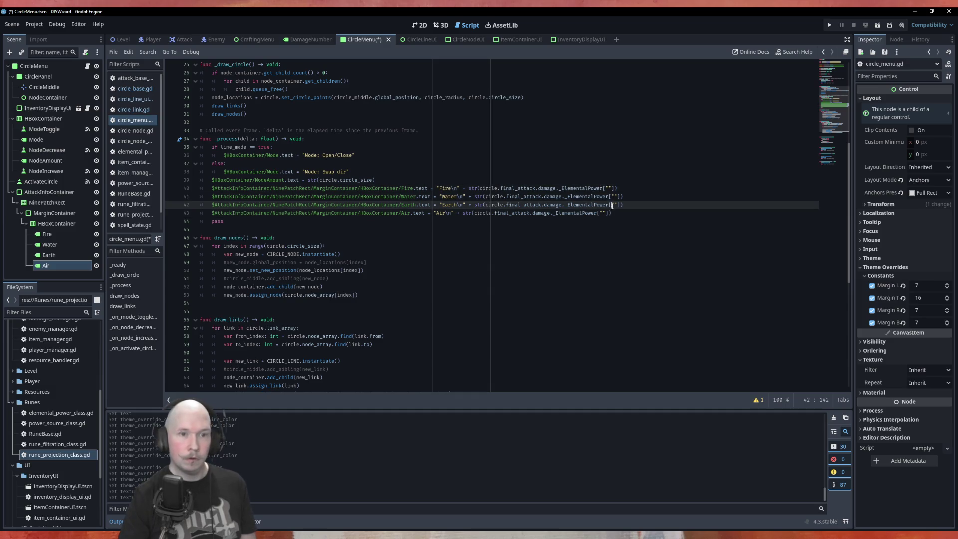
click(608, 188)
text(fire)
key(Down)
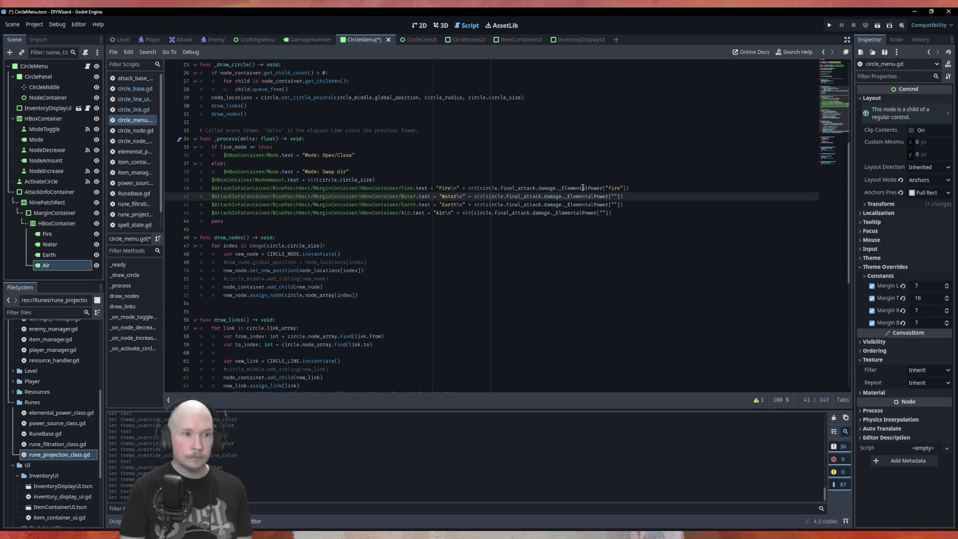
text(water)
key(Down)
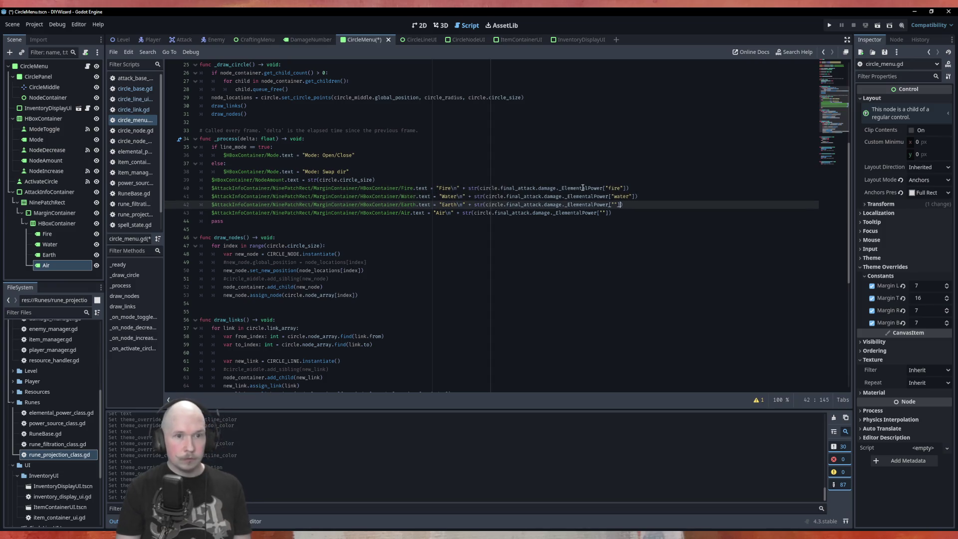
text(earthg)
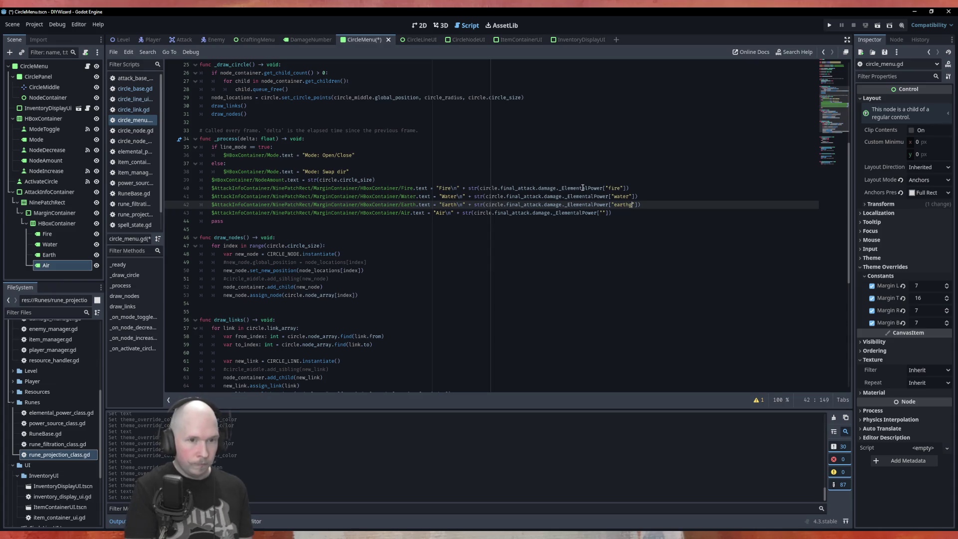
key(BackSpace)
Enter "air" as the Air label's key, then save and run the game to test
key(Down)
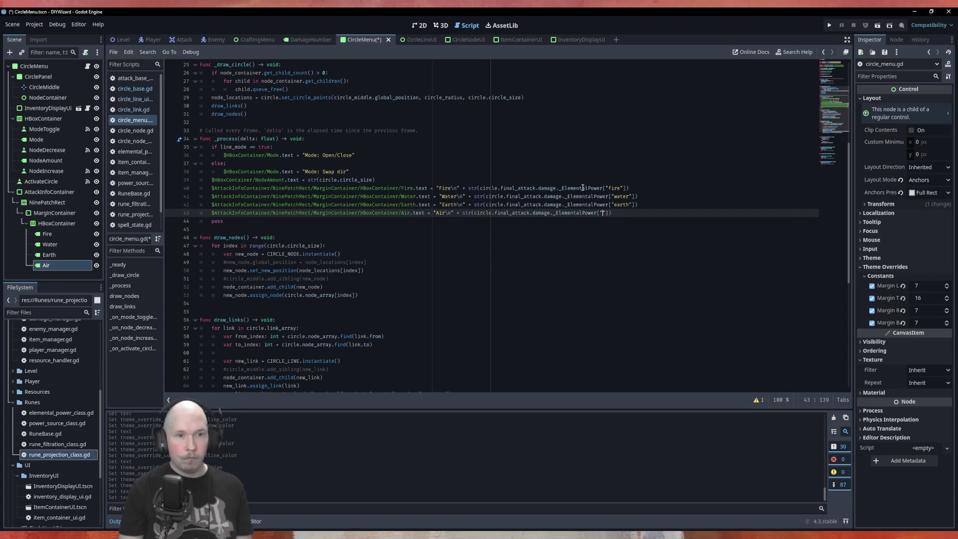
text(air)
key(ctrl+s)
key(F5)
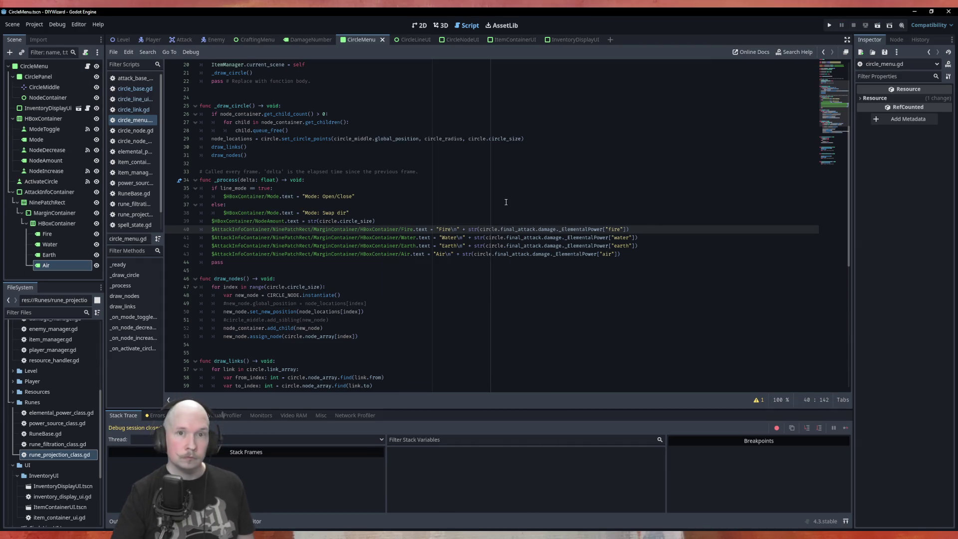
Stop the test game and open circle_base.gd from the CircleBase reference on line 9
key(F8)
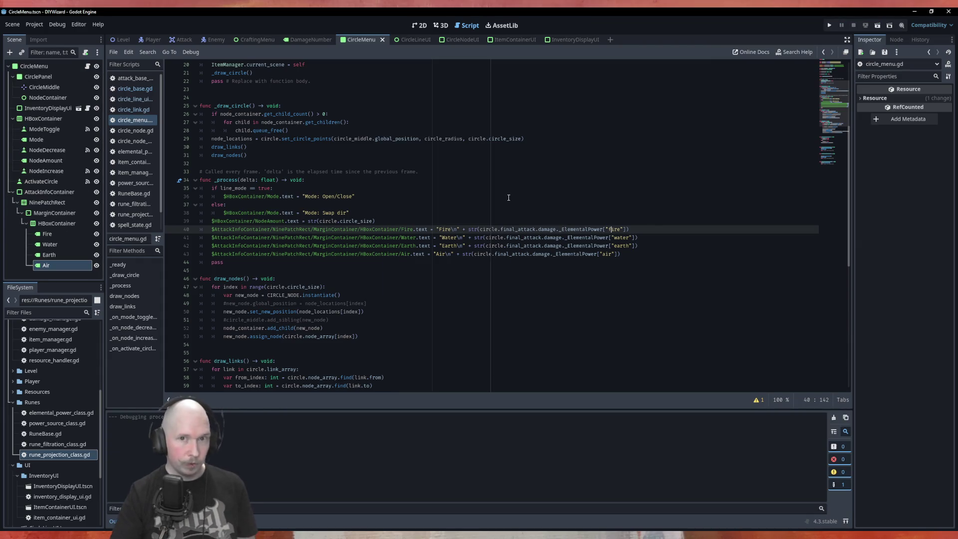
click(470, 202)
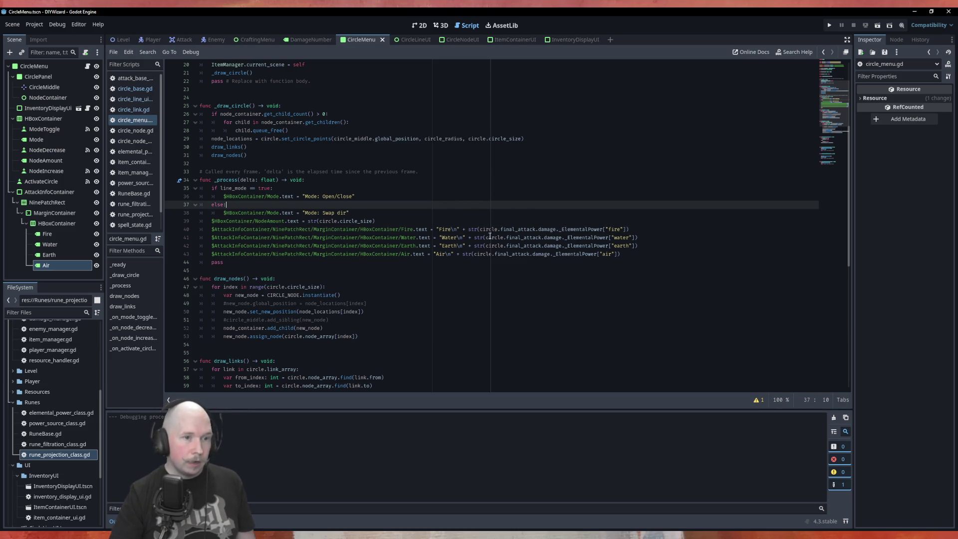
scroll(262, 166, up, 5)
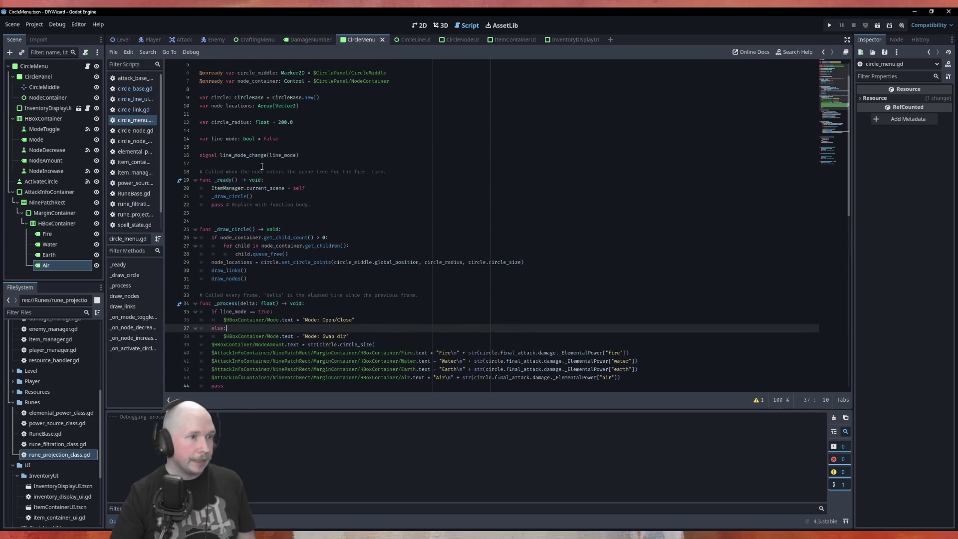
ctrl+click(287, 98)
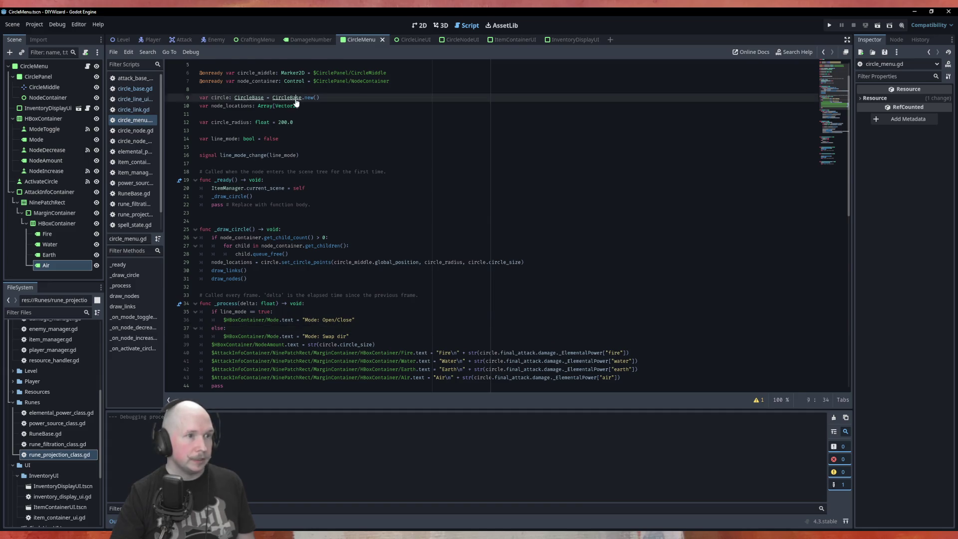
scroll(438, 232, up, 5)
scroll(438, 232, up, 9)
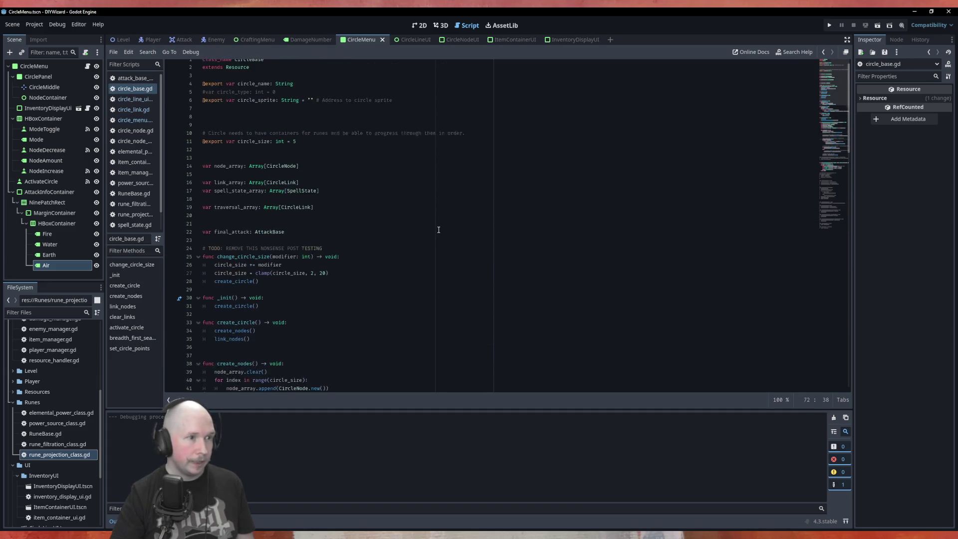
Complete line 22 so final_attack is initialised with AttackBase.new()
click(304, 237)
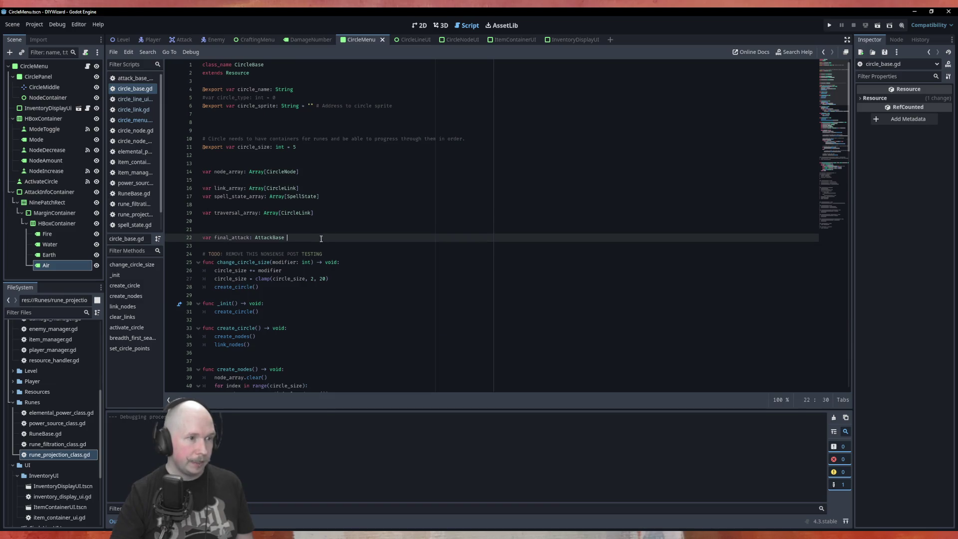
text(= Atta)
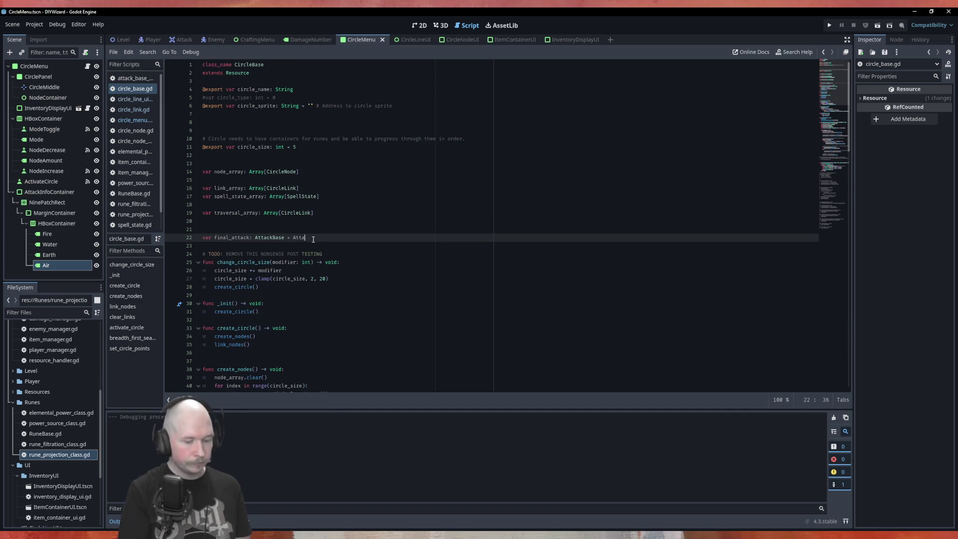
key(Return)
text(new)
key(Return)
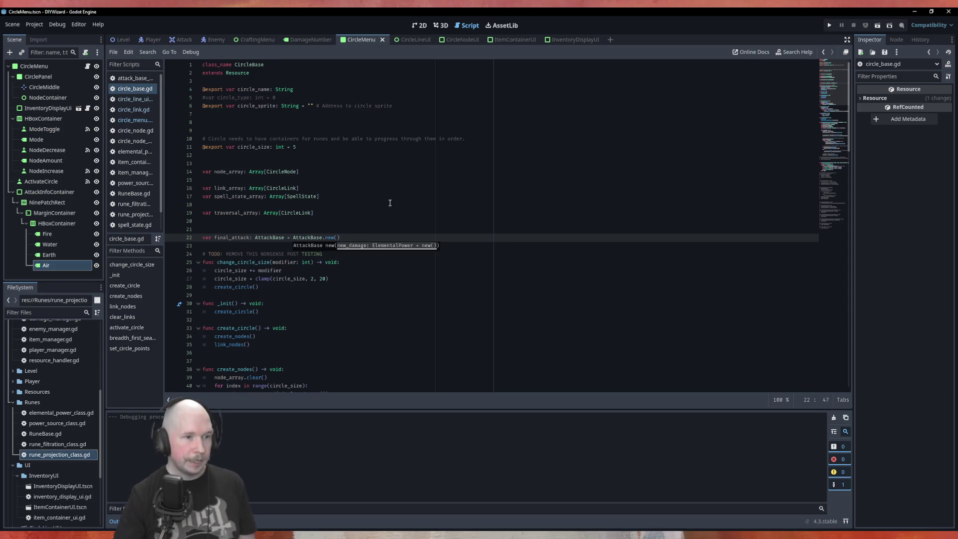
click(389, 203)
scroll(397, 204, down, 5)
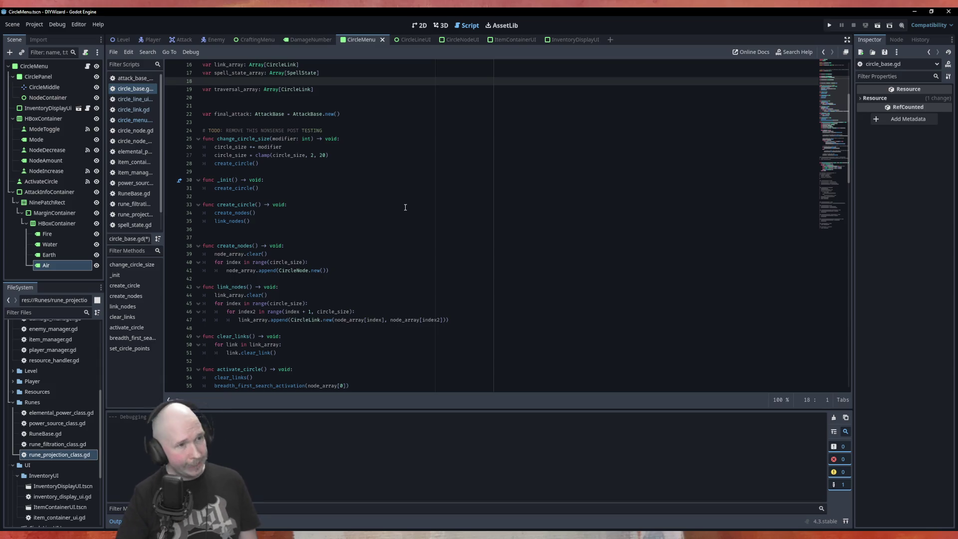
scroll(414, 188, down, 20)
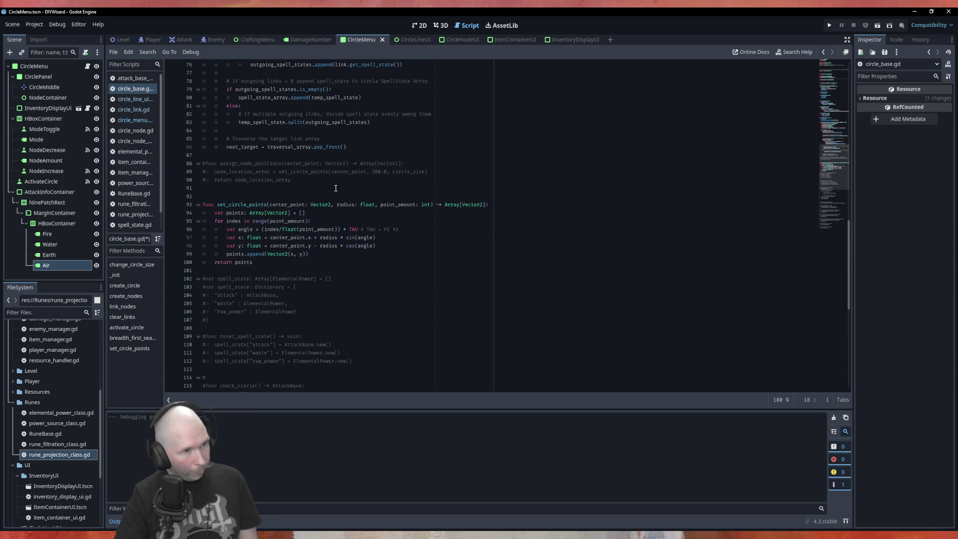
scroll(366, 196, up, 10)
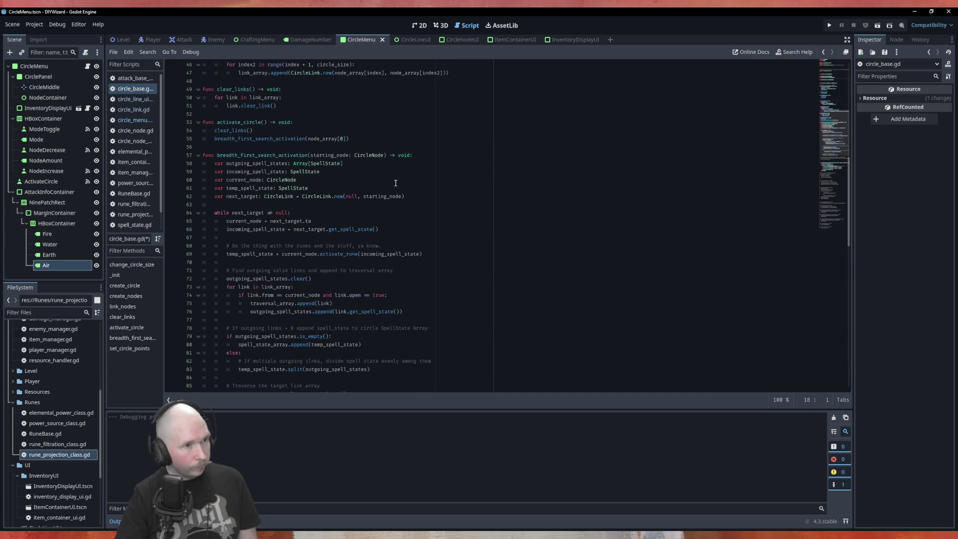
click(392, 146)
Replace the commented assign_node_positions block with calculate_final_attack() -> void and a final_attack line
scroll(398, 142, down, 1)
click(372, 106)
click(376, 115)
scroll(419, 200, down, 5)
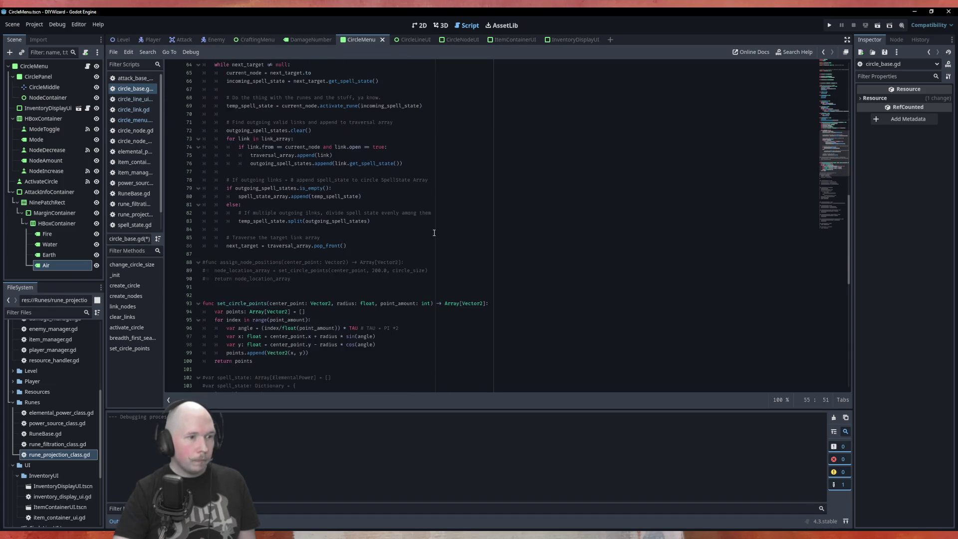
drag(293, 279, 165, 263)
text(fun )
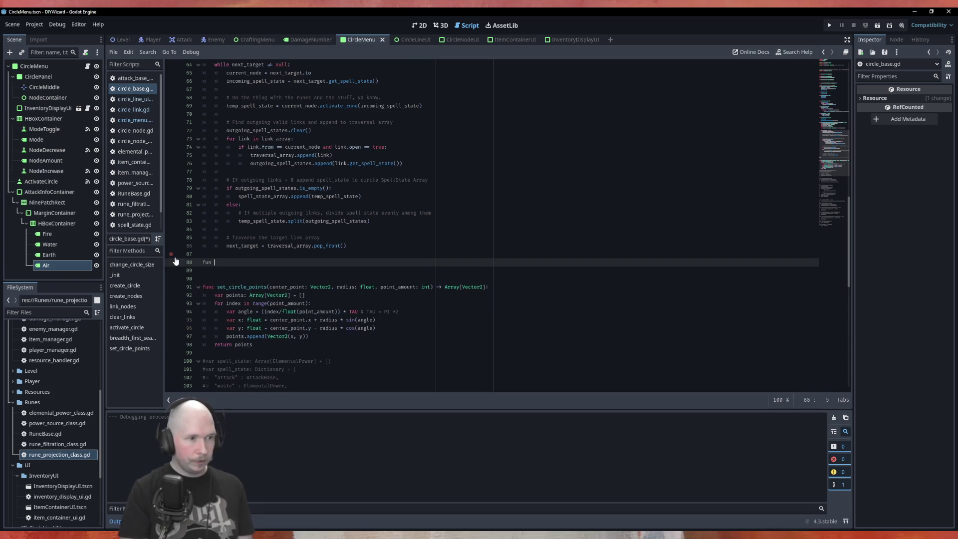
text(c)
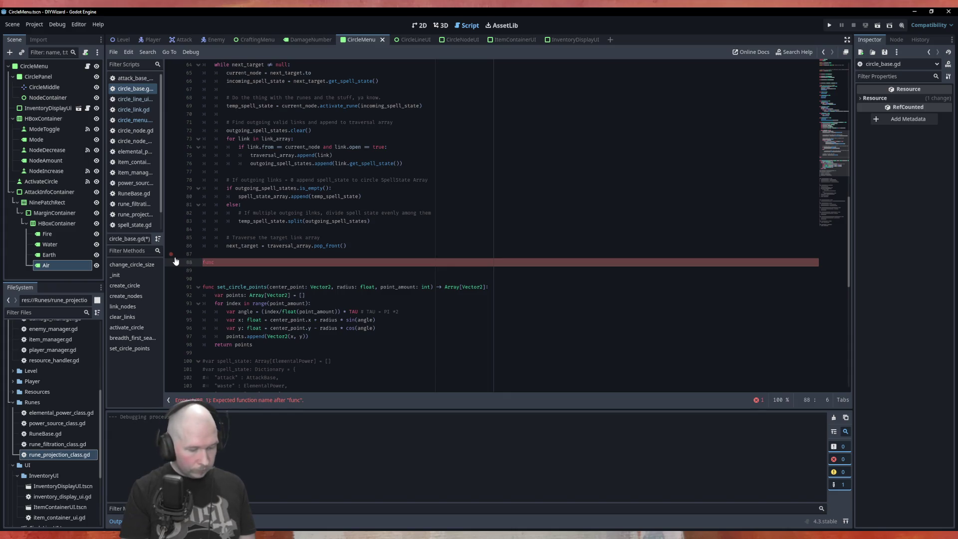
text(calculate_final_attack)
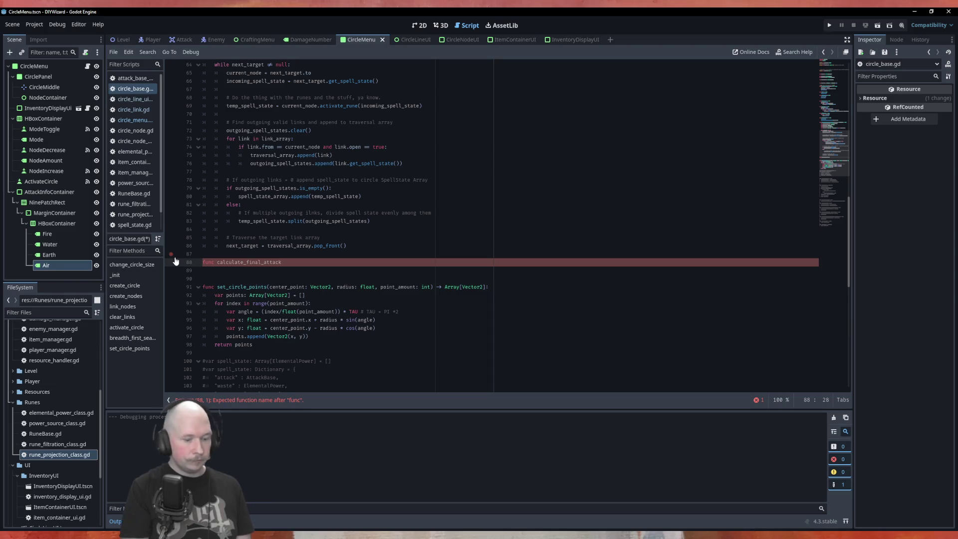
text(() ->)
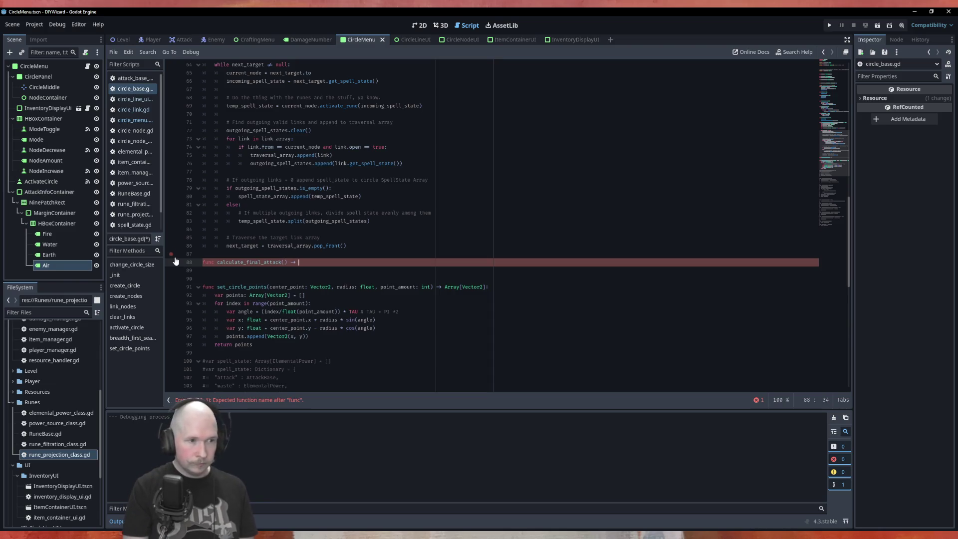
text(void)
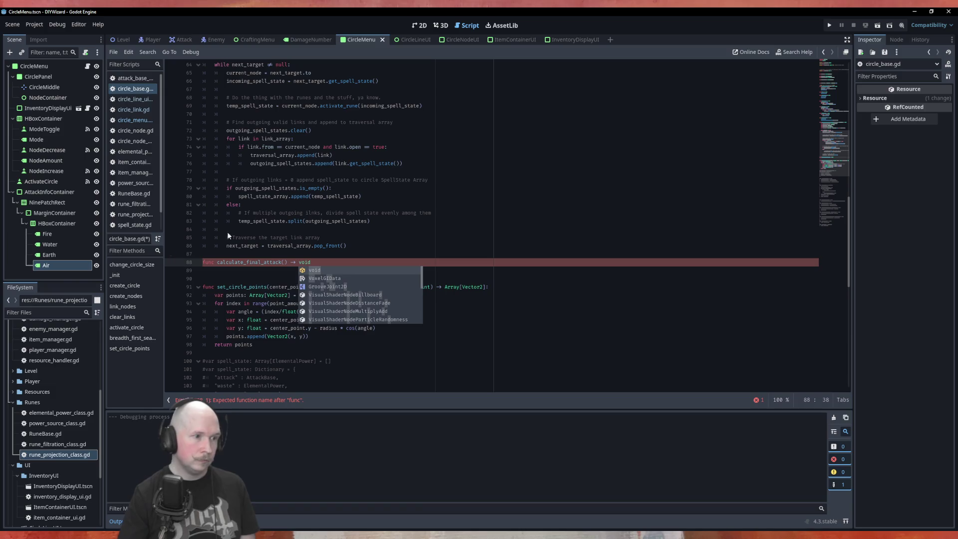
text(:)
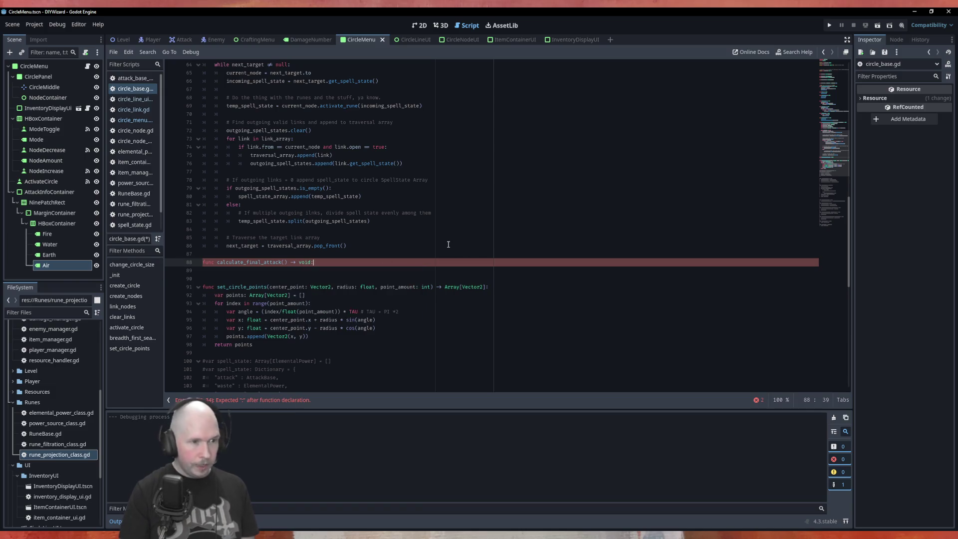
key(Return)
text(final_attack =)
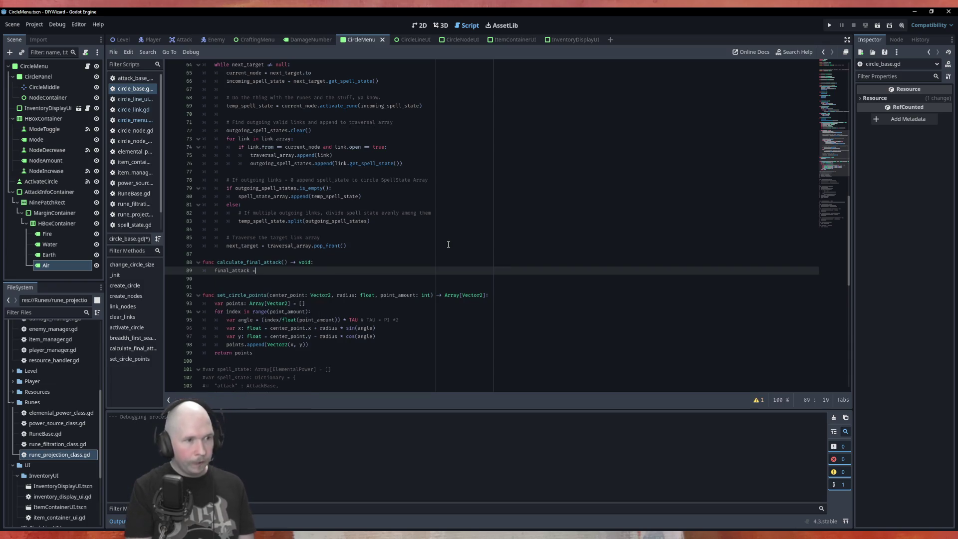
Check spell_state_array on line 80, then open the AttackBase class script attack_base_class.gd
scroll(448, 244, up, 10)
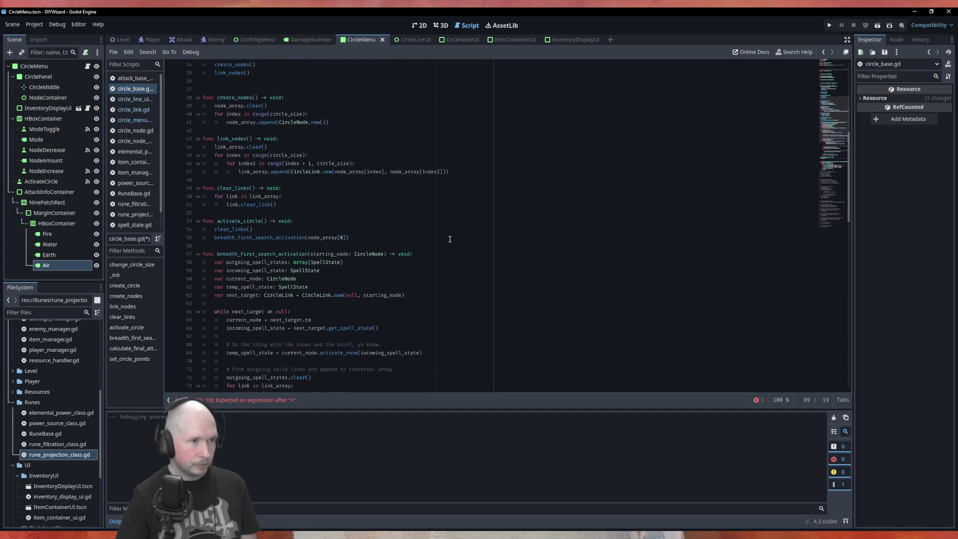
scroll(256, 245, up, 8)
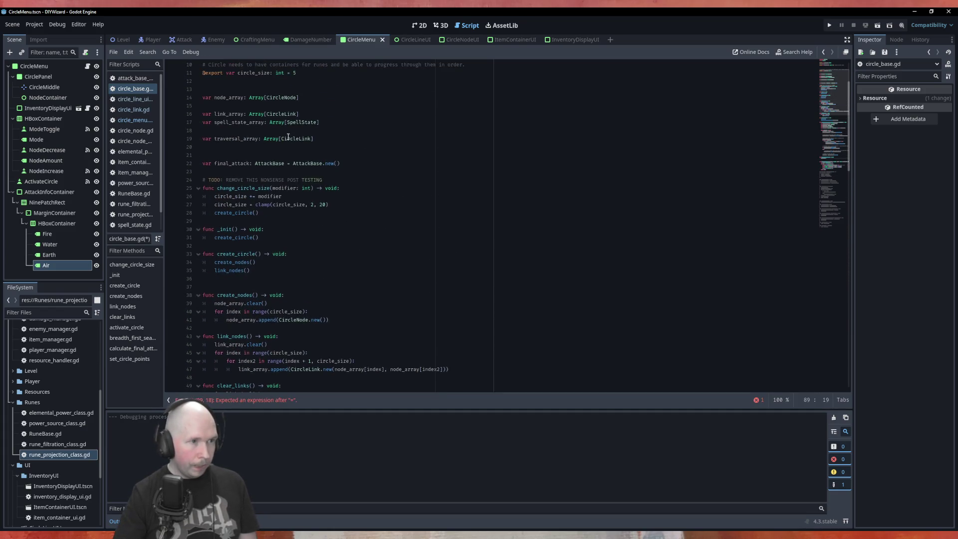
scroll(289, 137, down, 16)
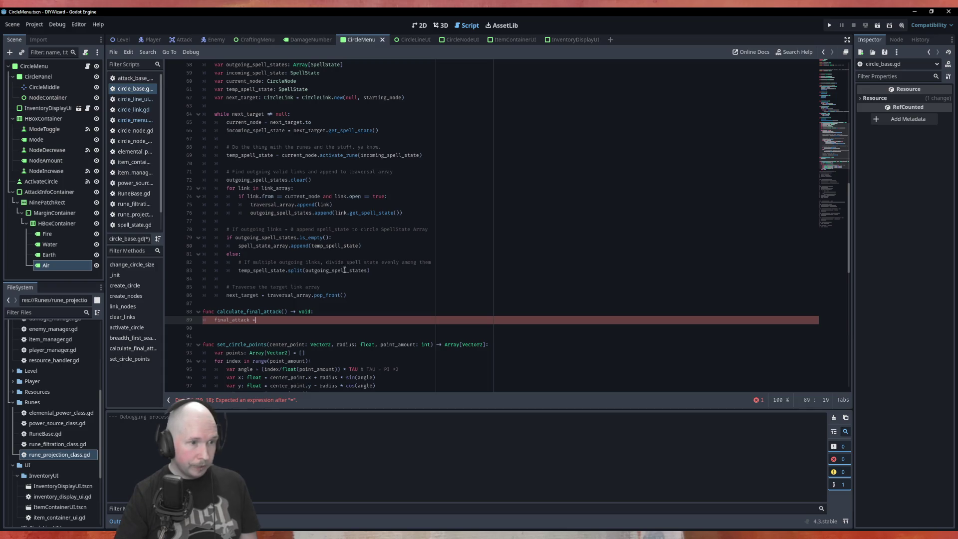
double_click(263, 245)
scroll(373, 253, up, 9)
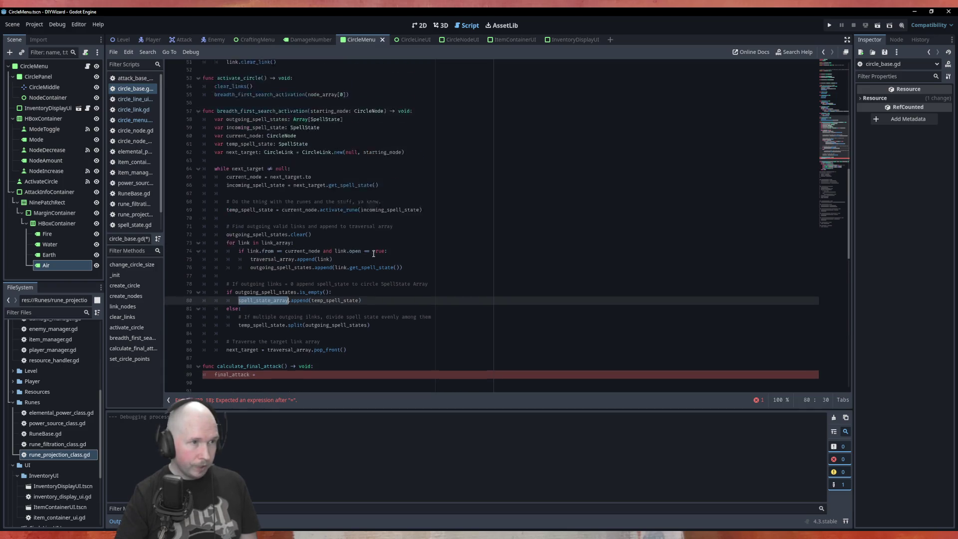
scroll(373, 254, up, 7)
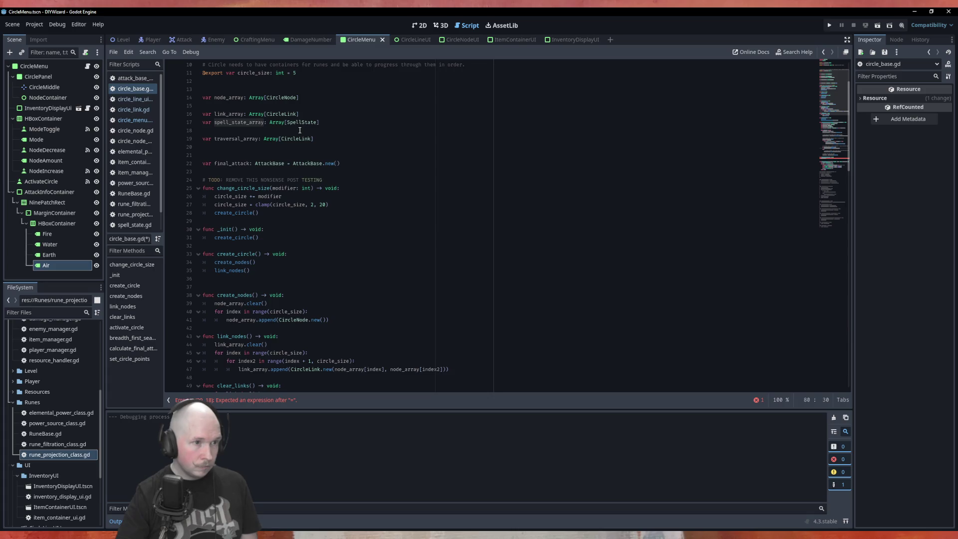
ctrl+click(276, 164)
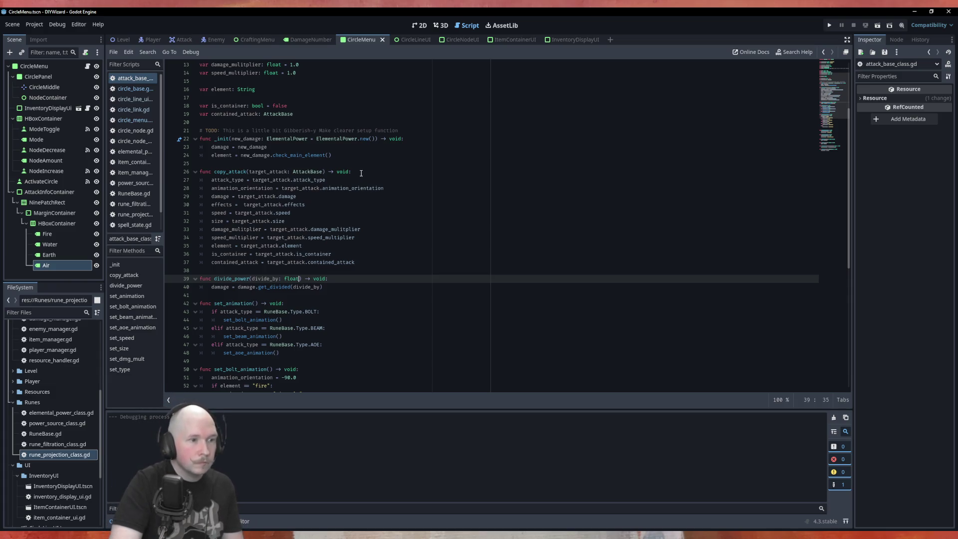
Scroll through attack_base_class.gd to review its copy_attack and divide_power functions
scroll(361, 174, down, 5)
scroll(365, 173, down, 5)
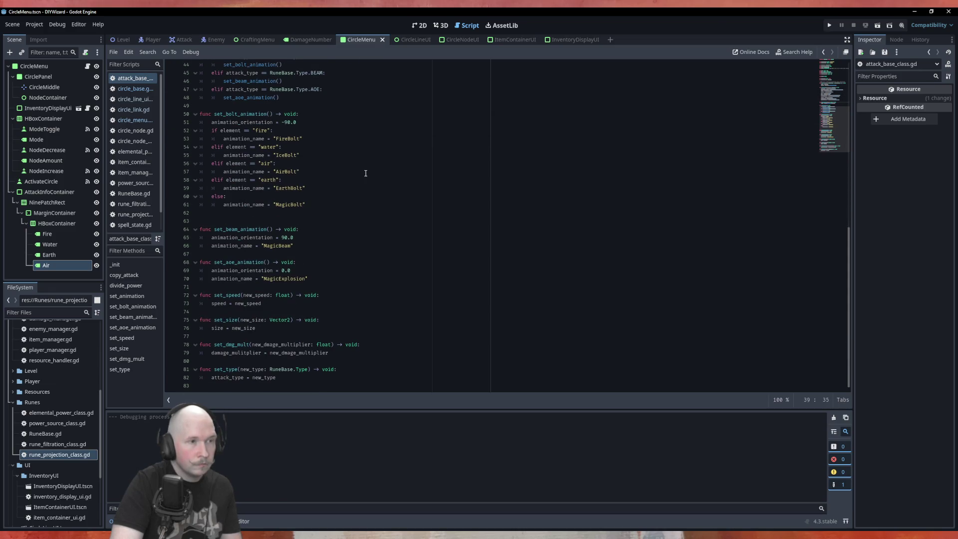
scroll(365, 173, up, 14)
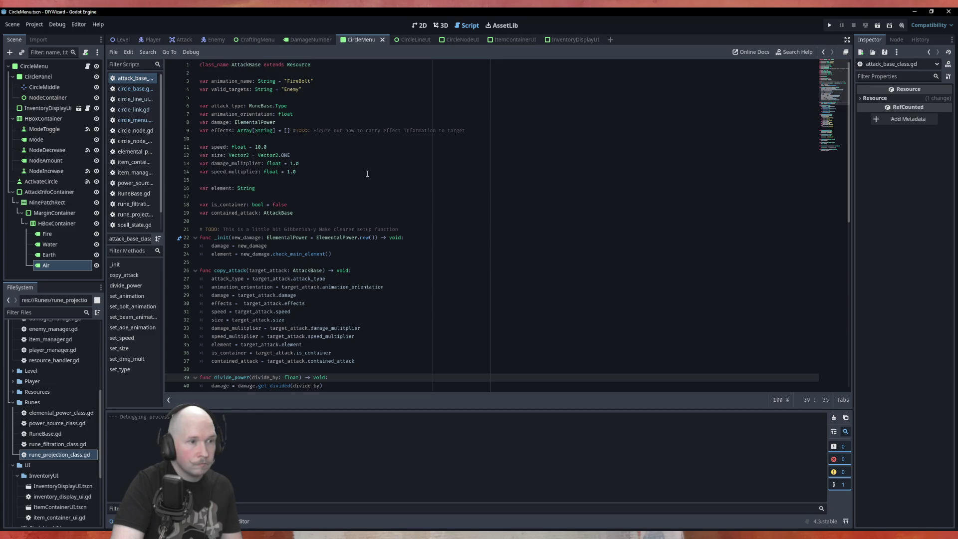
scroll(368, 173, down, 7)
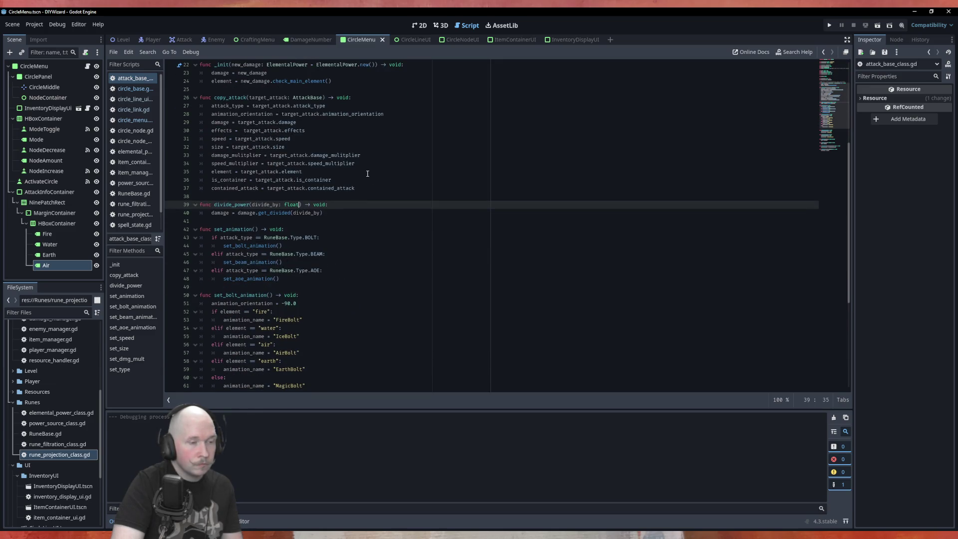
scroll(367, 174, down, 7)
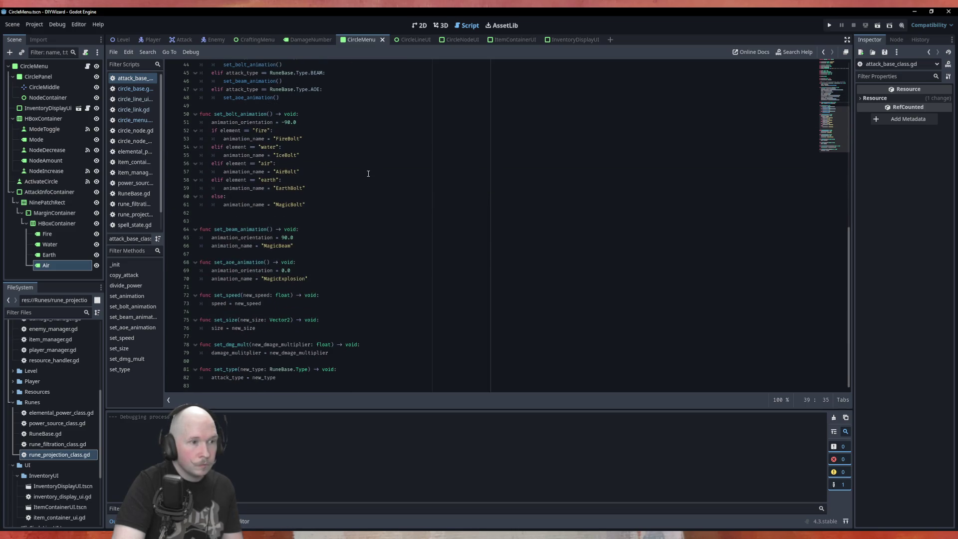
scroll(368, 173, up, 6)
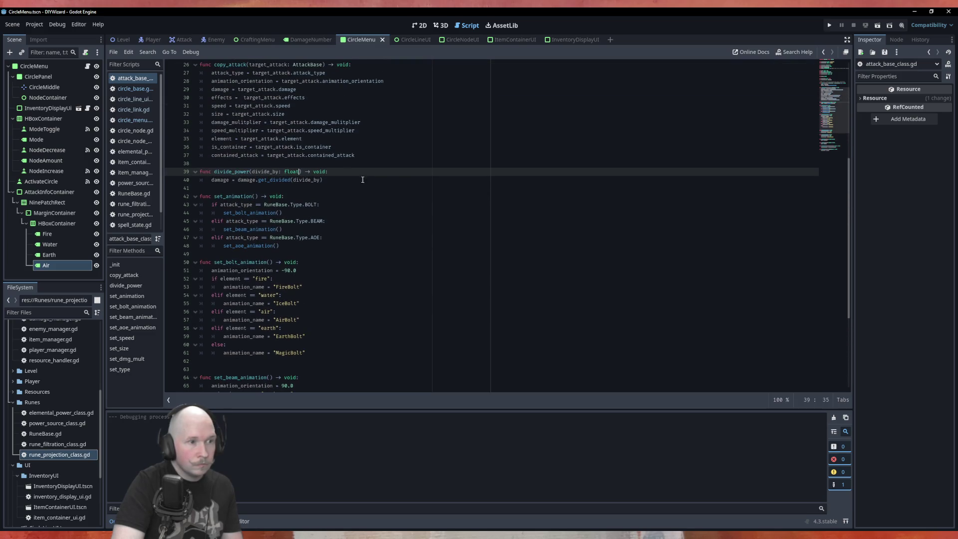
Declare func combine(target_attack: AttackBase) -> void: below divide_power and select copy_attack's assignment lines
click(263, 184)
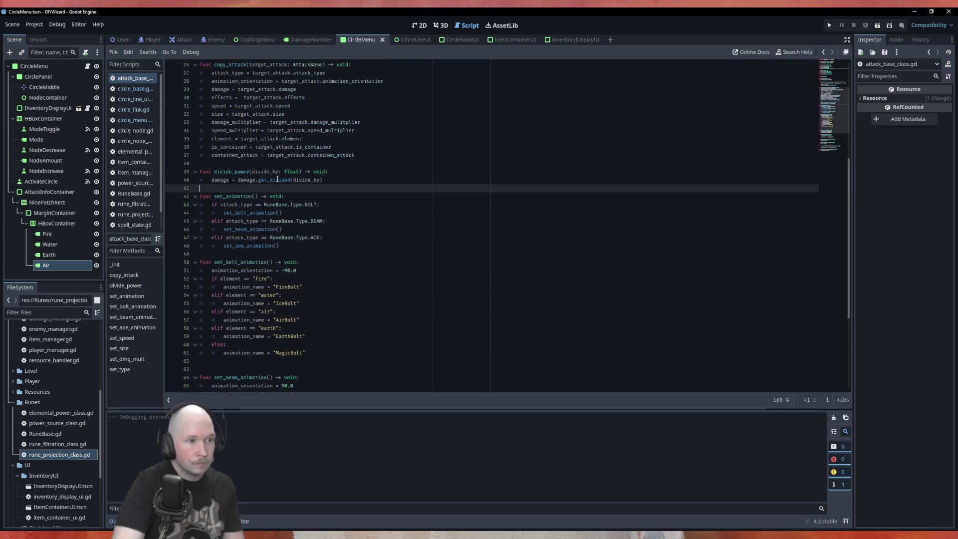
key(Return)
key(Up)
key(Return)
text(f)
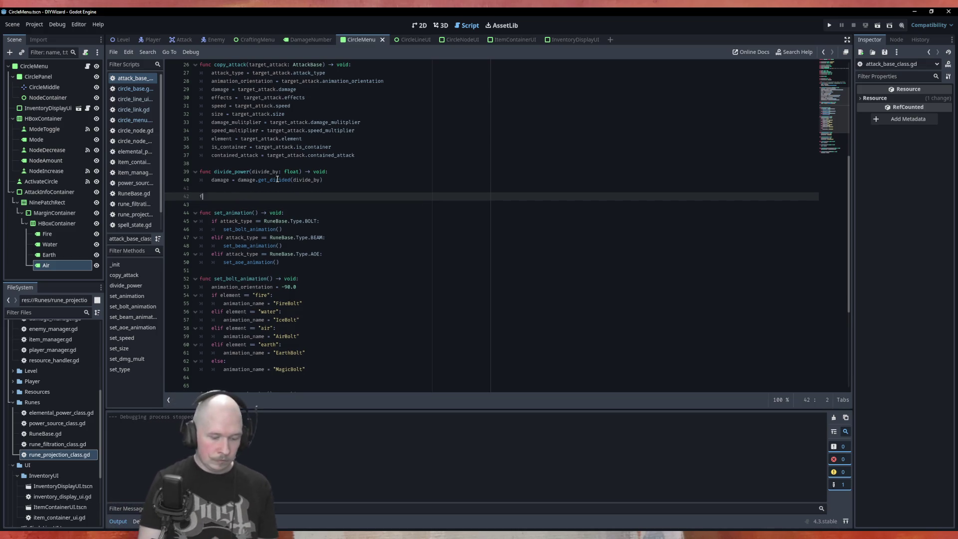
text(unc comb)
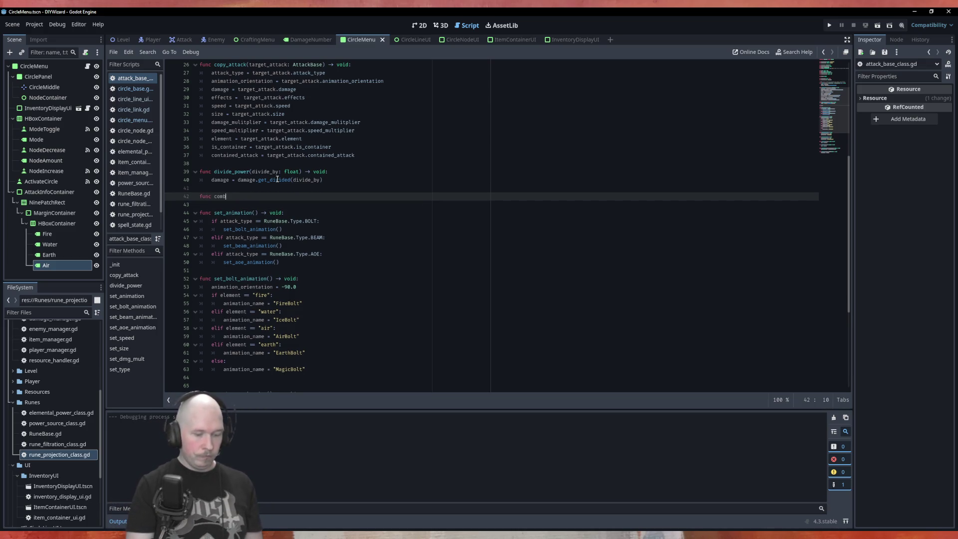
text(ine(Atta)
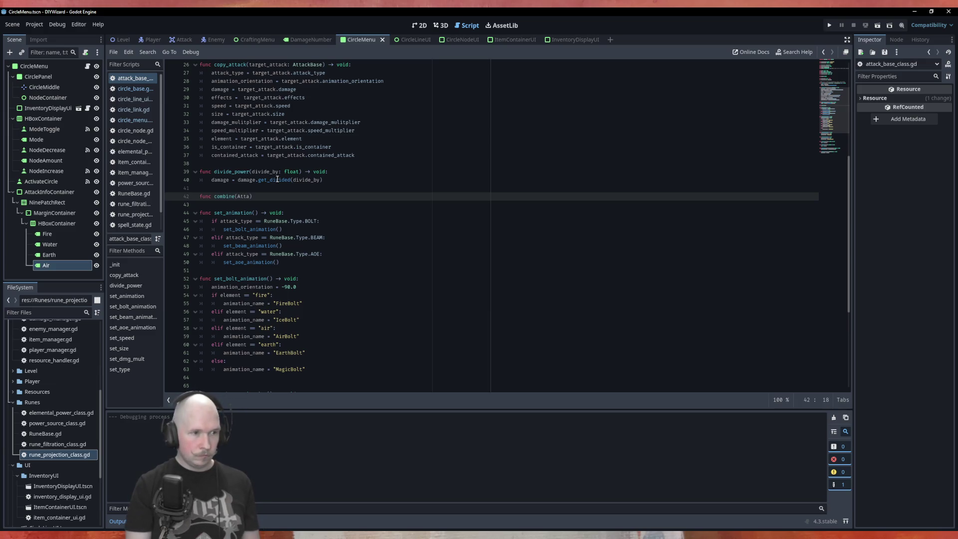
key(BackSpace)
key(BackSpace)
key(BackSpace)
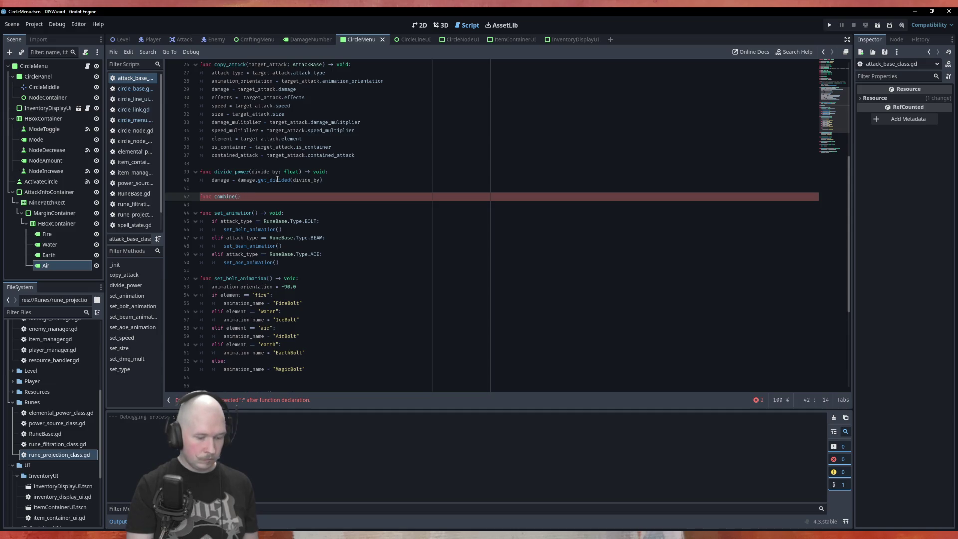
text(target_attack)
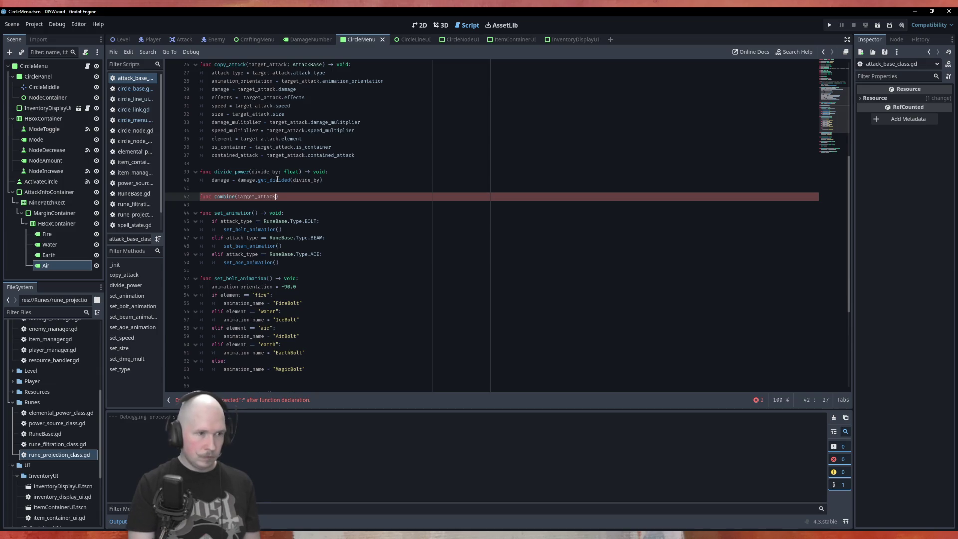
text(: Att)
key(Return)
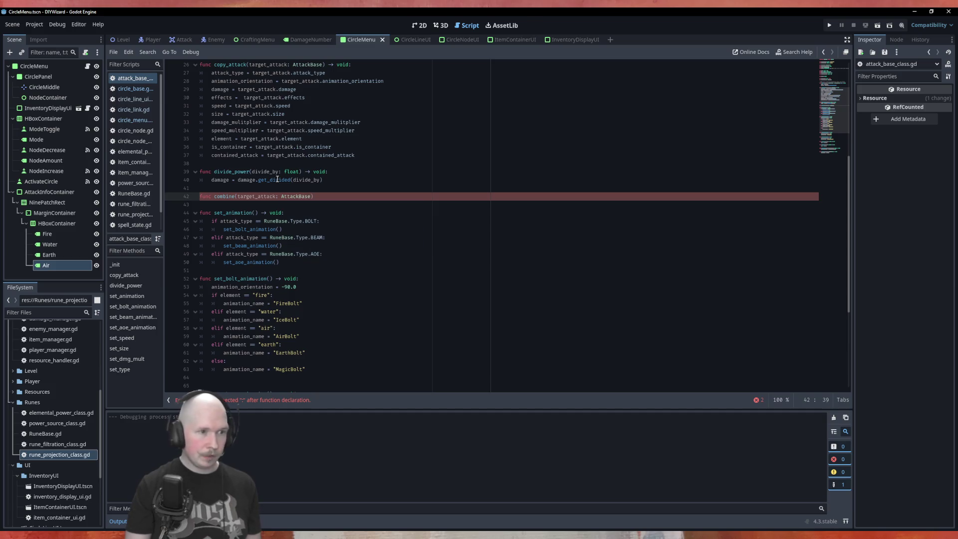
text(-> void)
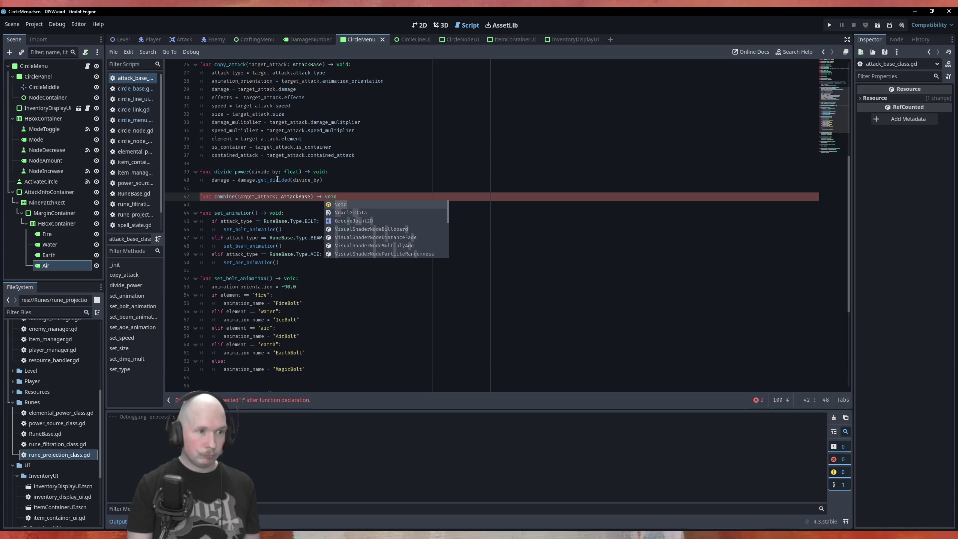
text(:)
key(Return)
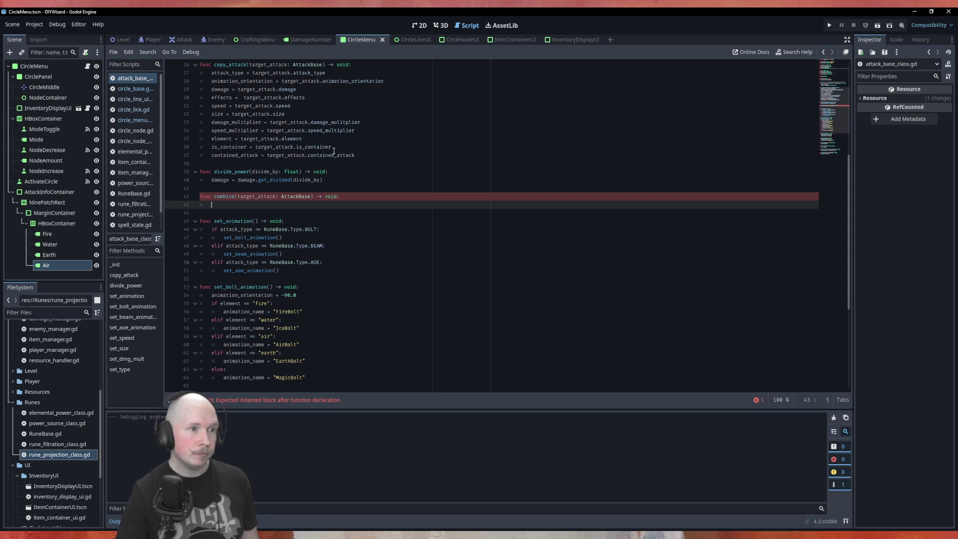
mouse_move(369, 155)
mouse_down()
mouse_move(151, 109)
mouse_move(138, 75)
mouse_up()
key(ctrl+c)
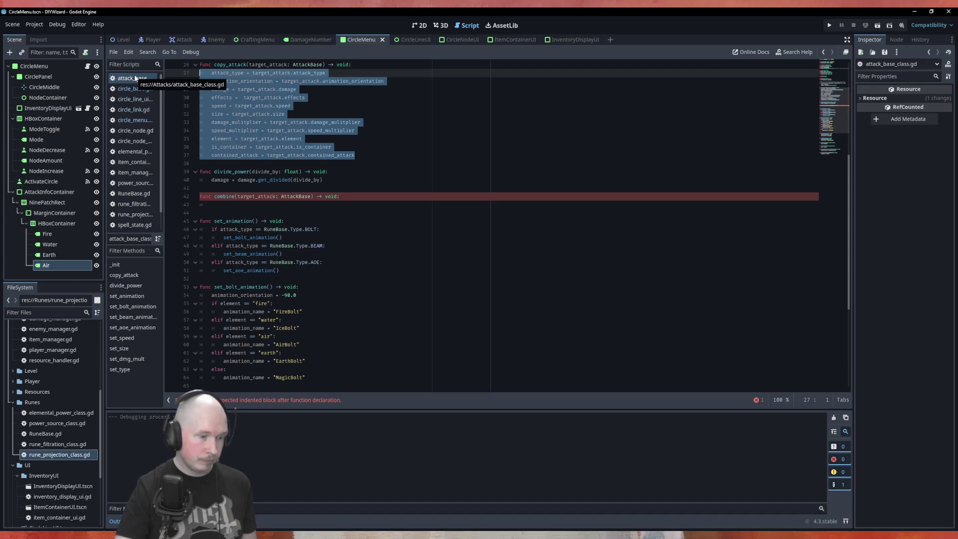
click(243, 207)
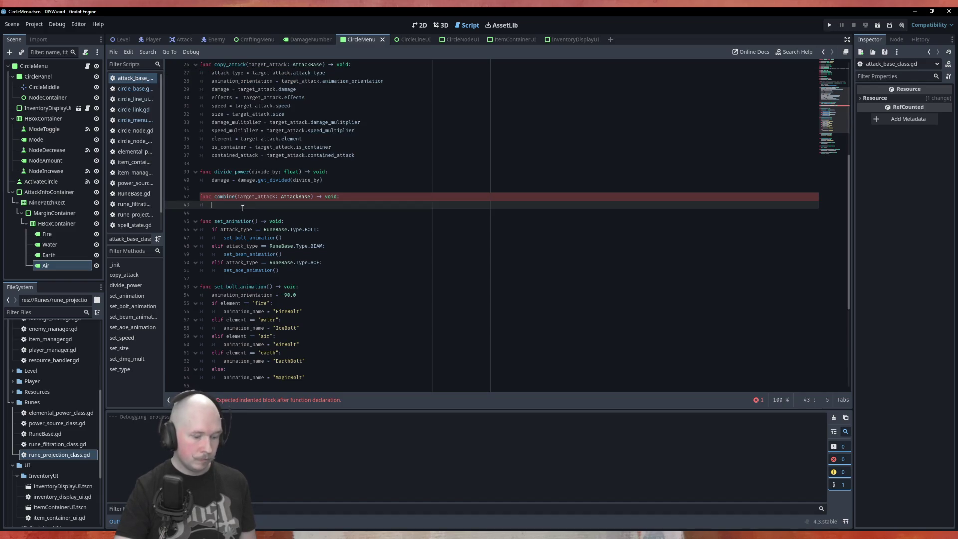
Paste copy_attack's assignment lines into combine and fix the first line's indent
key(ctrl+v)
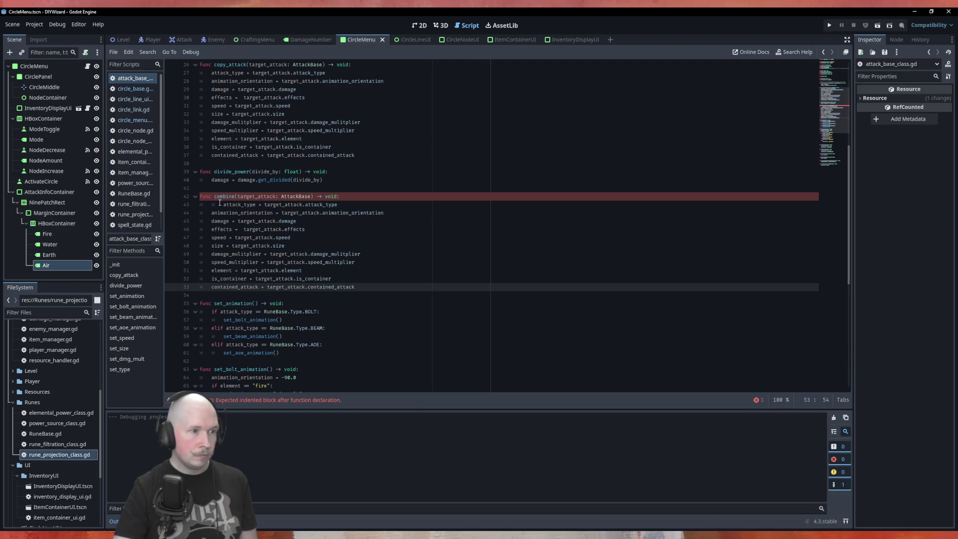
click(220, 202)
key(BackSpace)
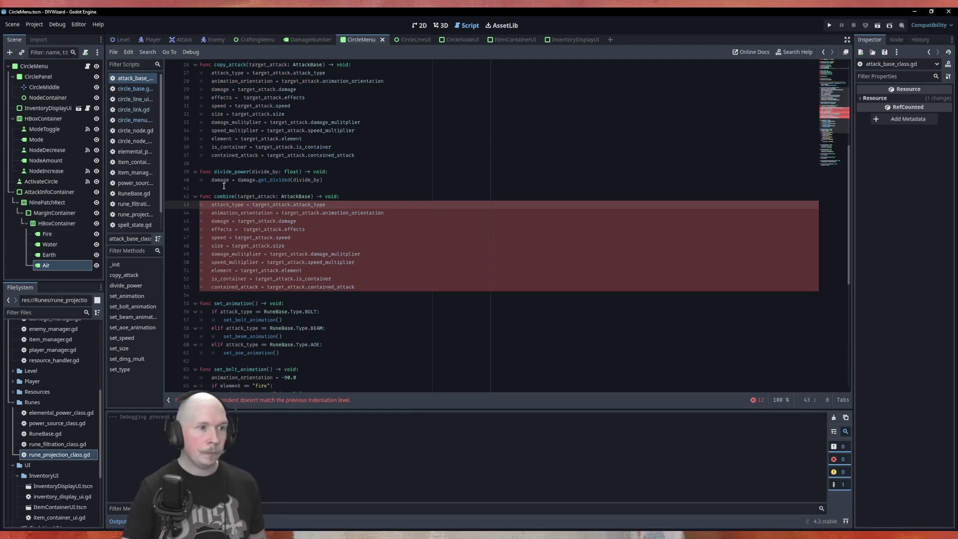
scroll(223, 186, up, 5)
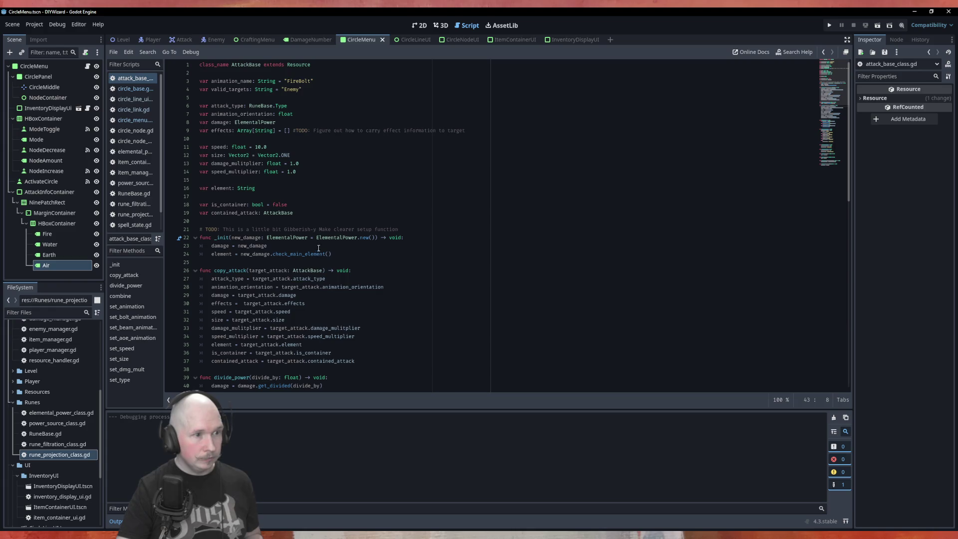
scroll(318, 248, down, 6)
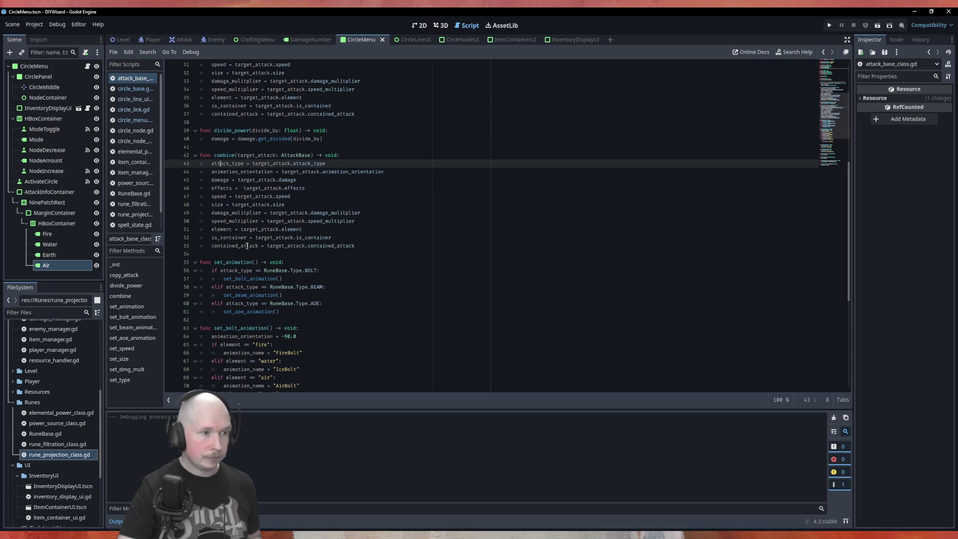
Comment out the is_container and contained_attack lines in combine
click(203, 248)
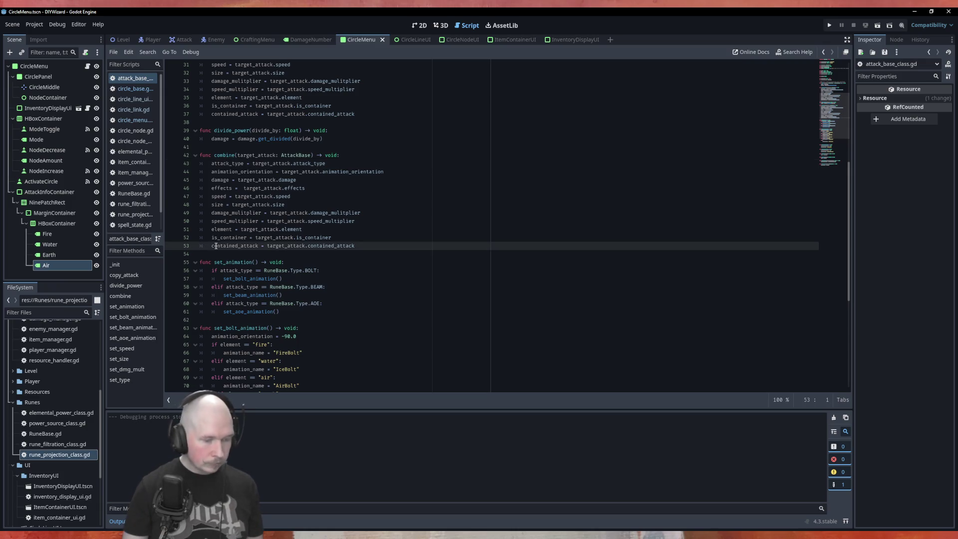
key(shift+alt+Up)
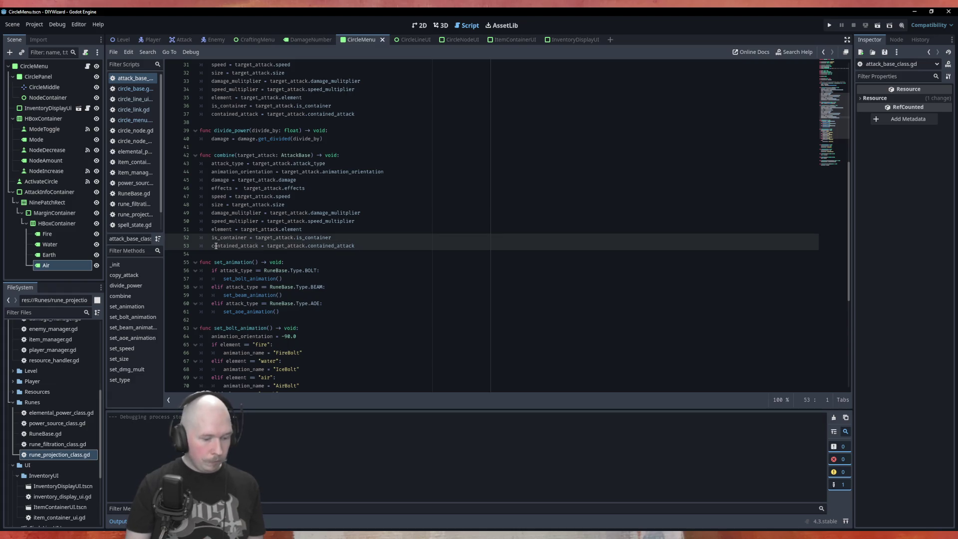
key(ctrl+k)
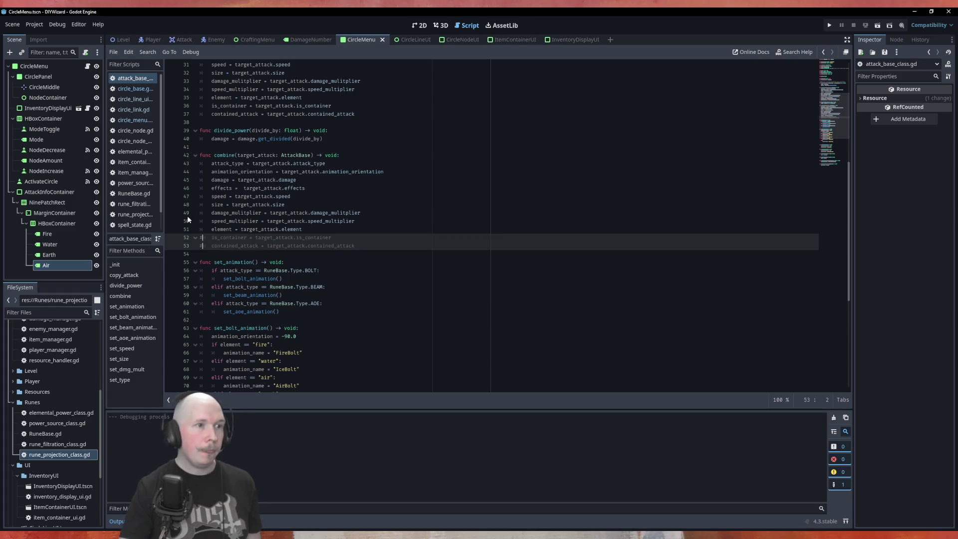
scroll(187, 216, up, 10)
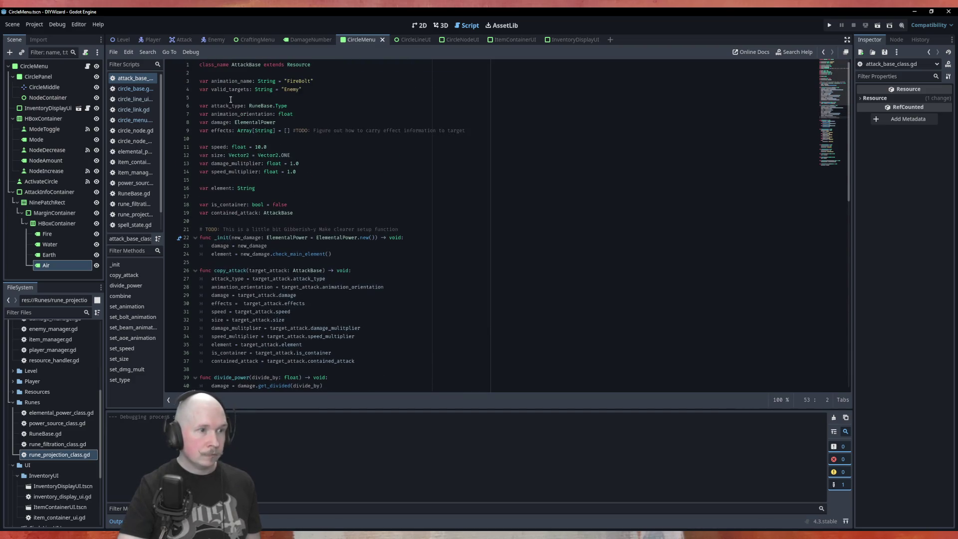
scroll(233, 89, down, 7)
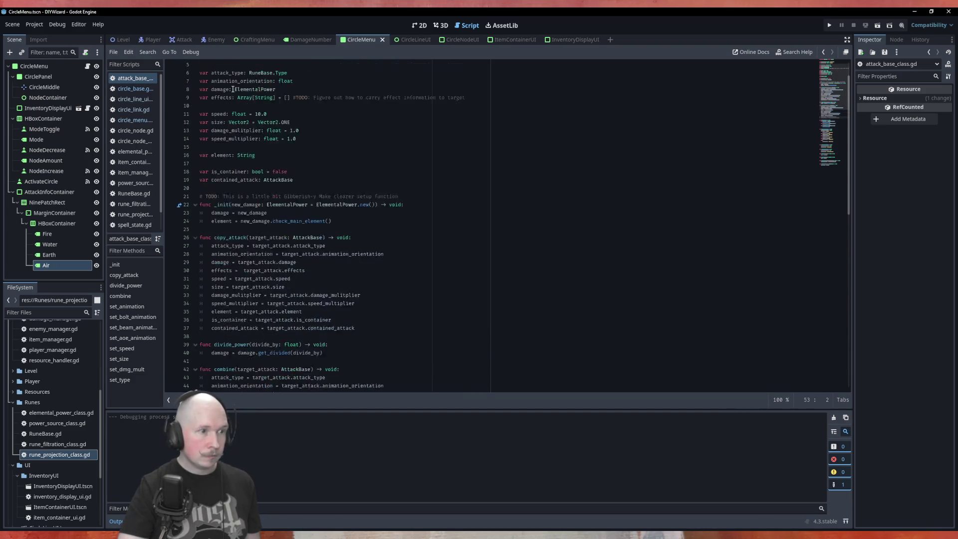
click(205, 279)
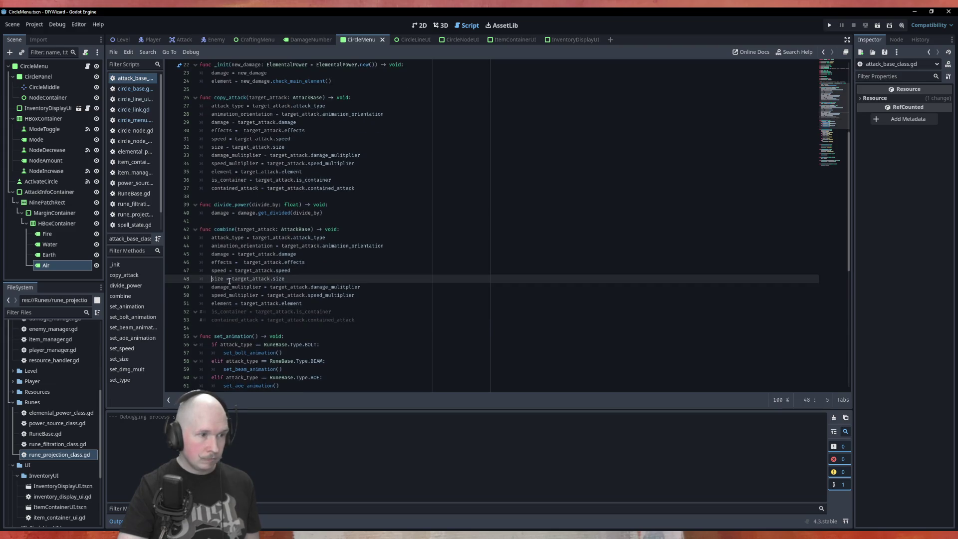
Comment out combine's size, element, animation_orientation and attack_type lines with #
text(#)
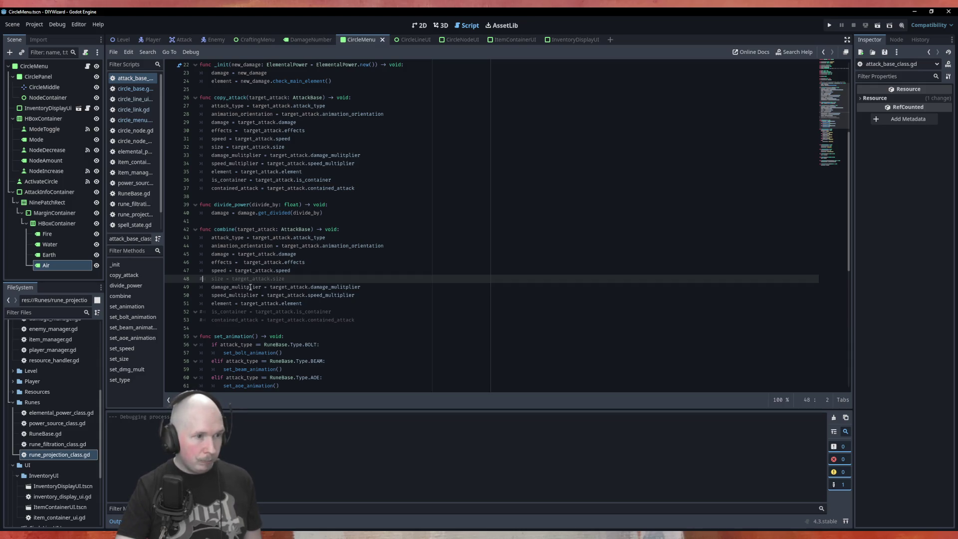
click(201, 304)
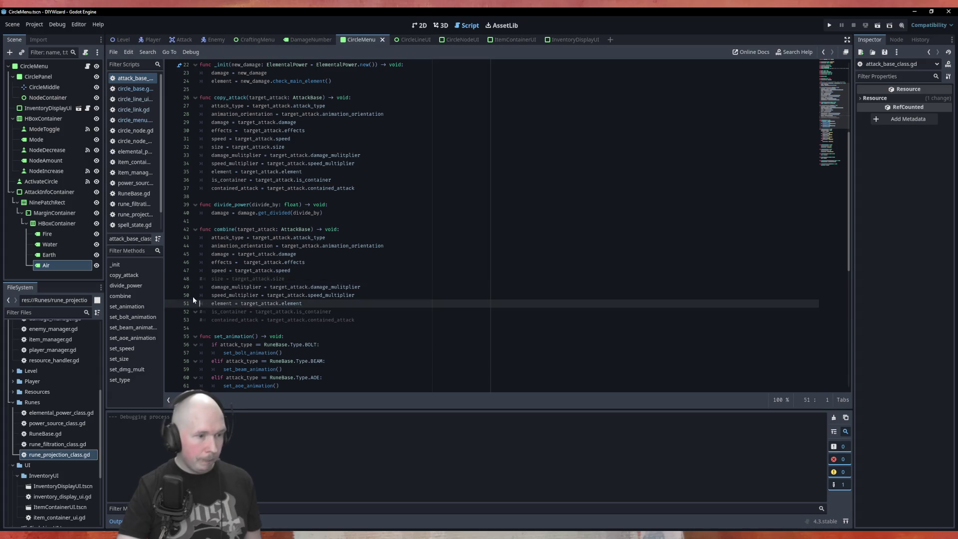
text(#)
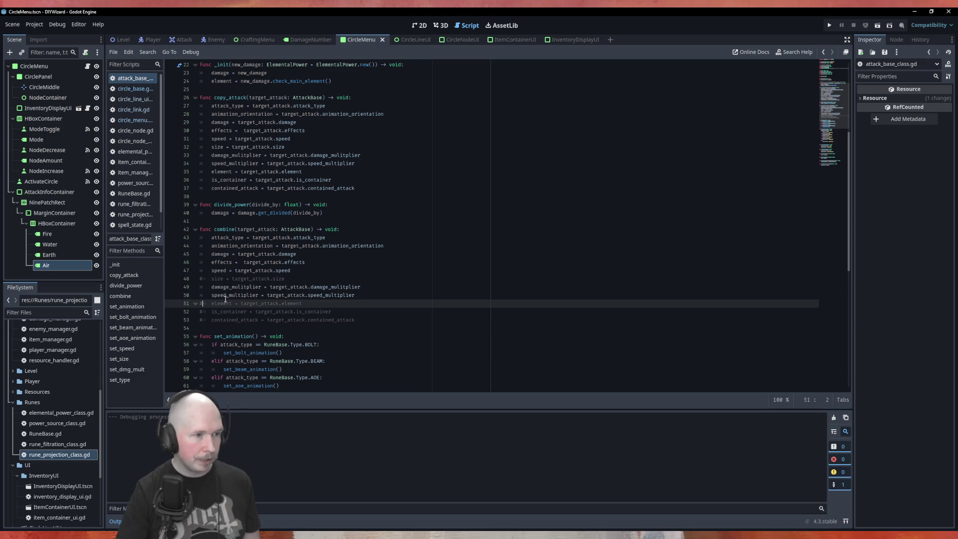
click(207, 246)
text(#)
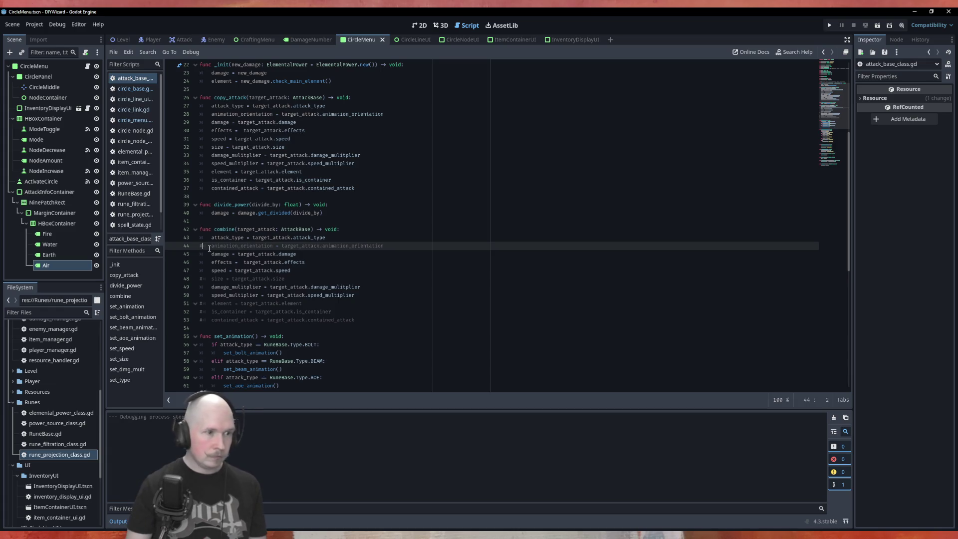
key(Up)
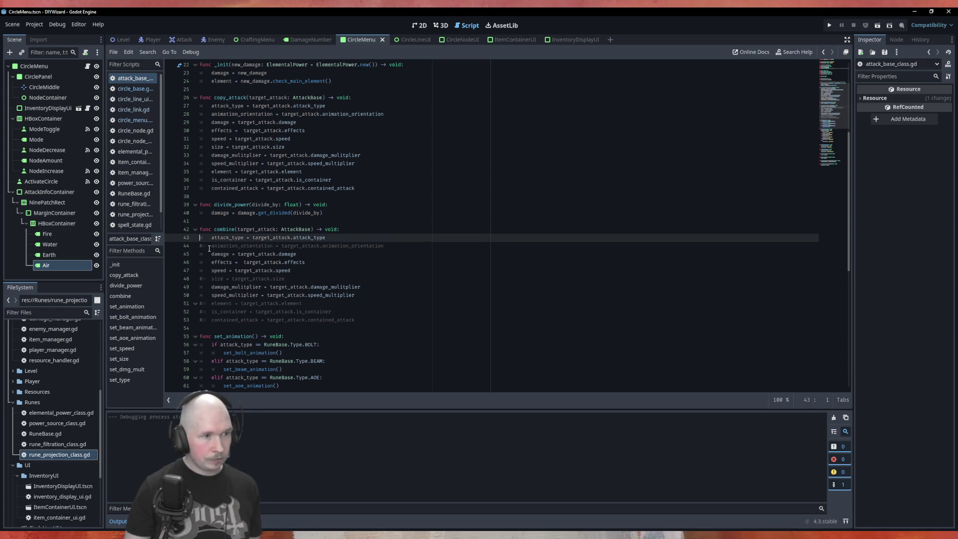
text(#)
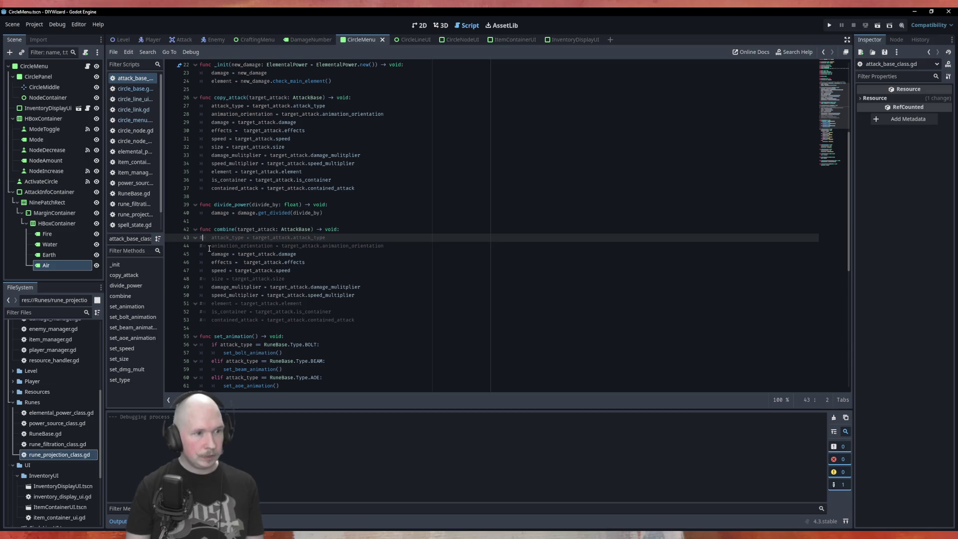
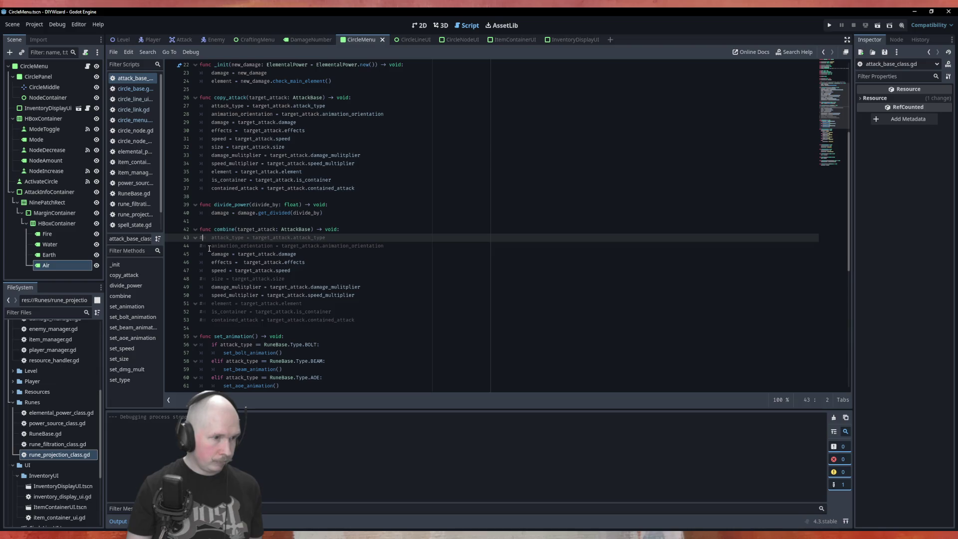
Comment out the effects, speed and multiplier lines in combine(), then jump to the ElementalPower class
key(Down)
key(Down)
key(Down)
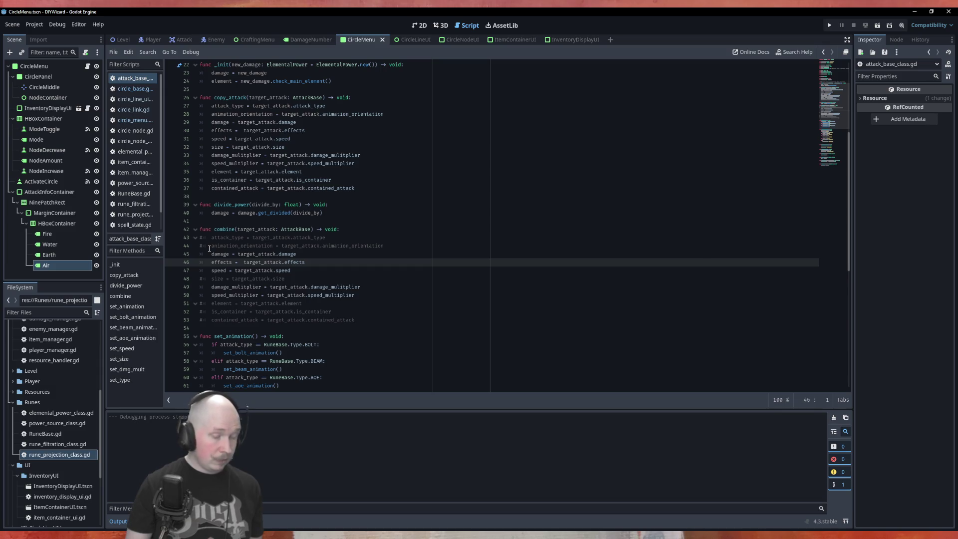
key(ctrl+k)
key(Down)
key(Down)
key(Up)
key(ctrl+k)
key(Down)
key(Down)
key(ctrl+k)
key(Down)
key(ctrl+k)
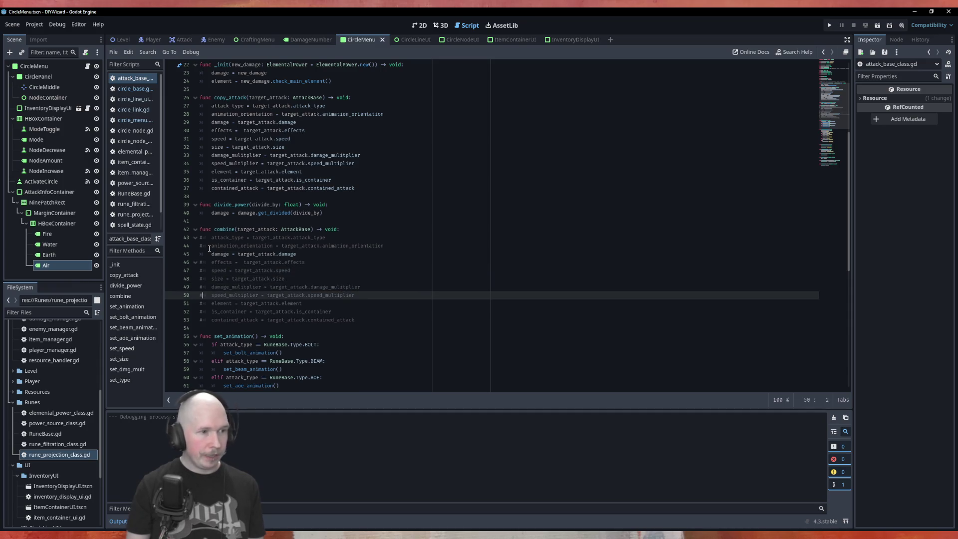
scroll(320, 202, up, 7)
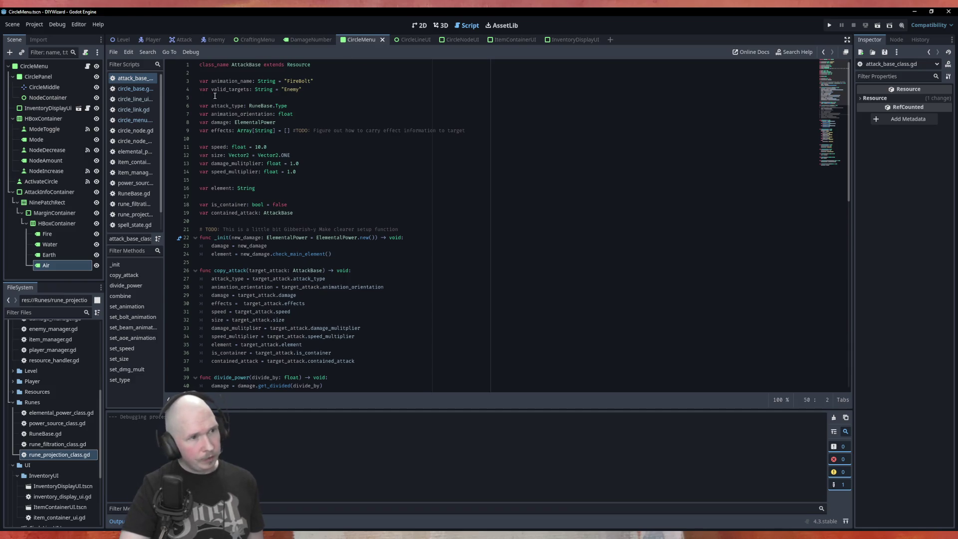
ctrl+click(289, 238)
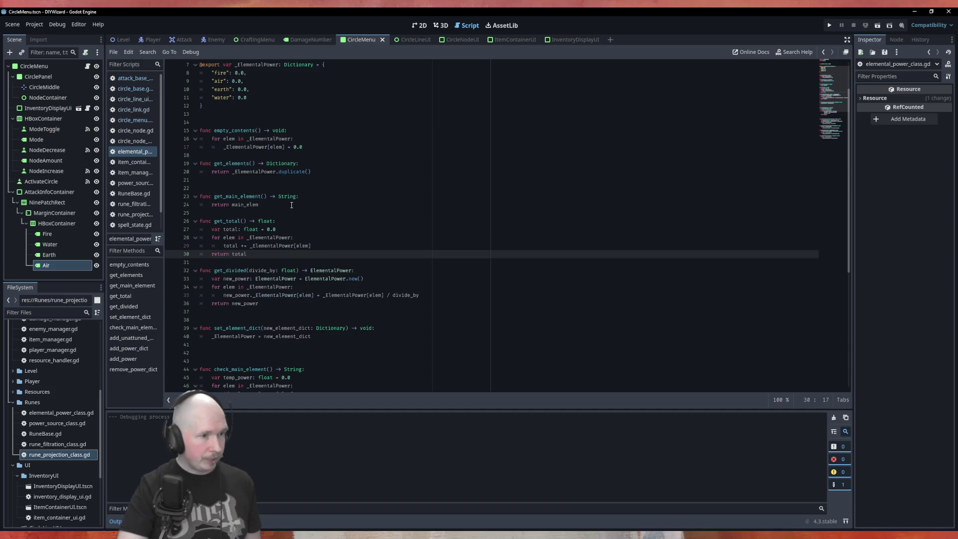
scroll(300, 235, down, 8)
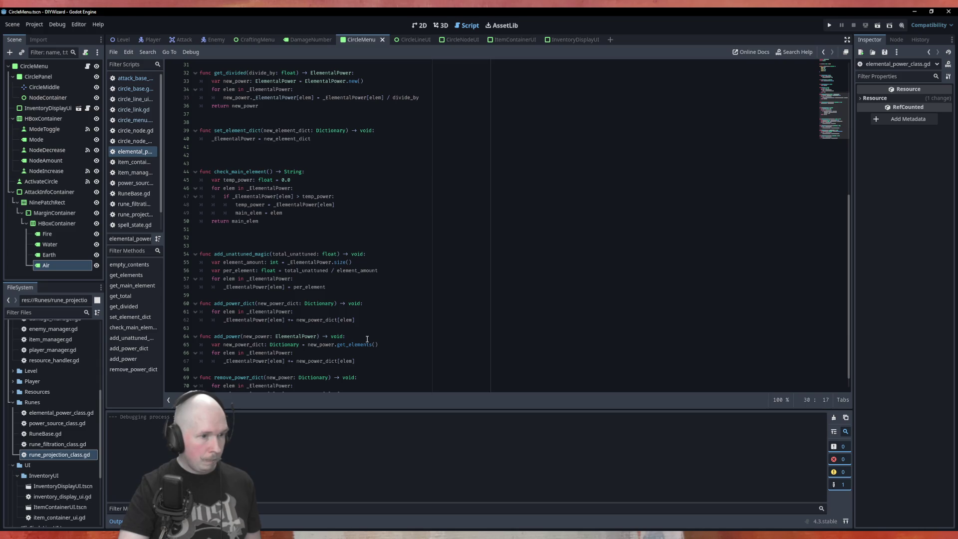
double_click(231, 336)
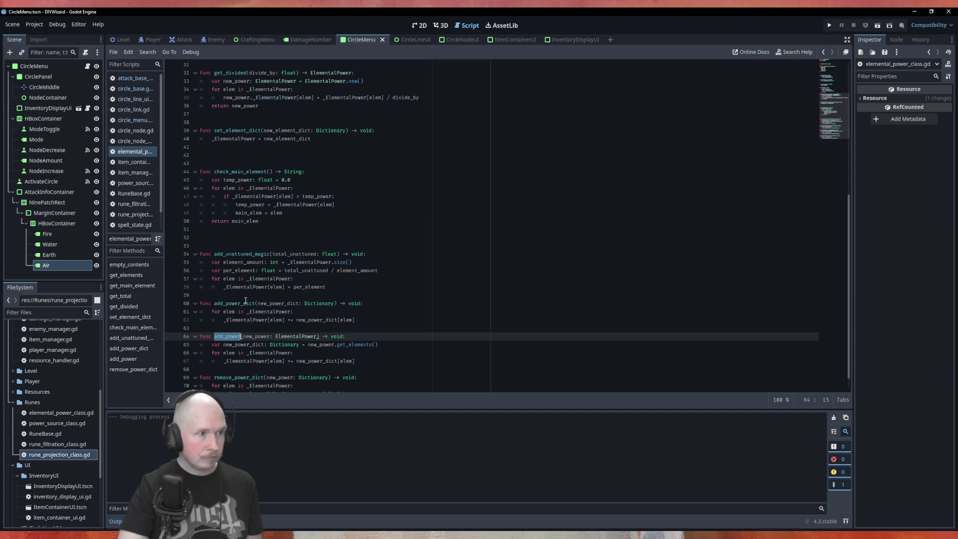
click(134, 79)
scroll(317, 259, down, 2)
scroll(316, 258, down, 1)
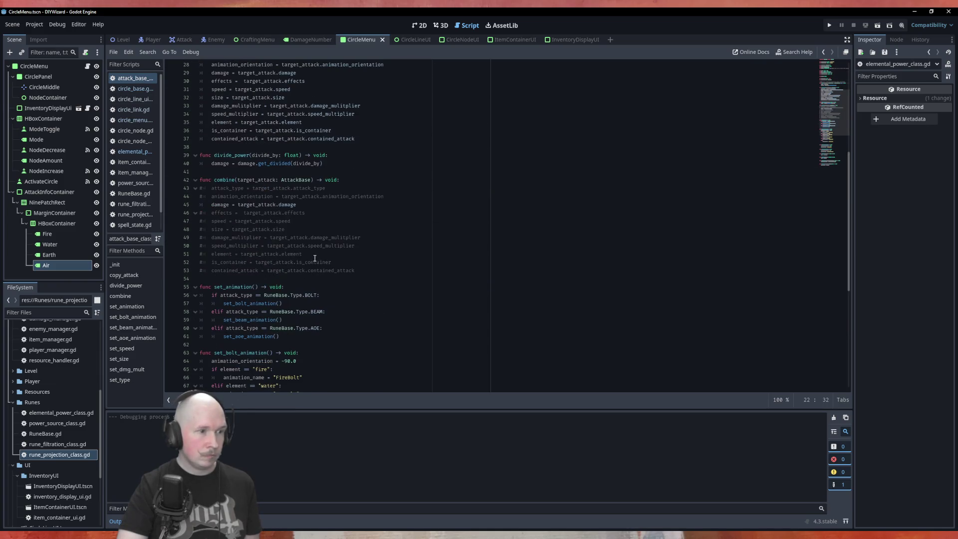
click(230, 205)
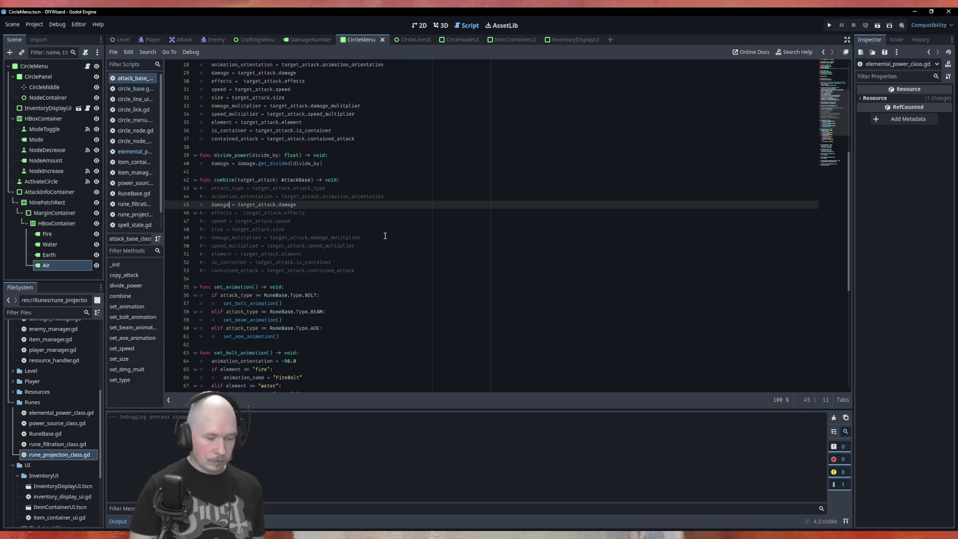
Rewrite line 45 as damage.add_power(target_attack.damage), dropping the old assignment tail
text(.add)
key(Return)
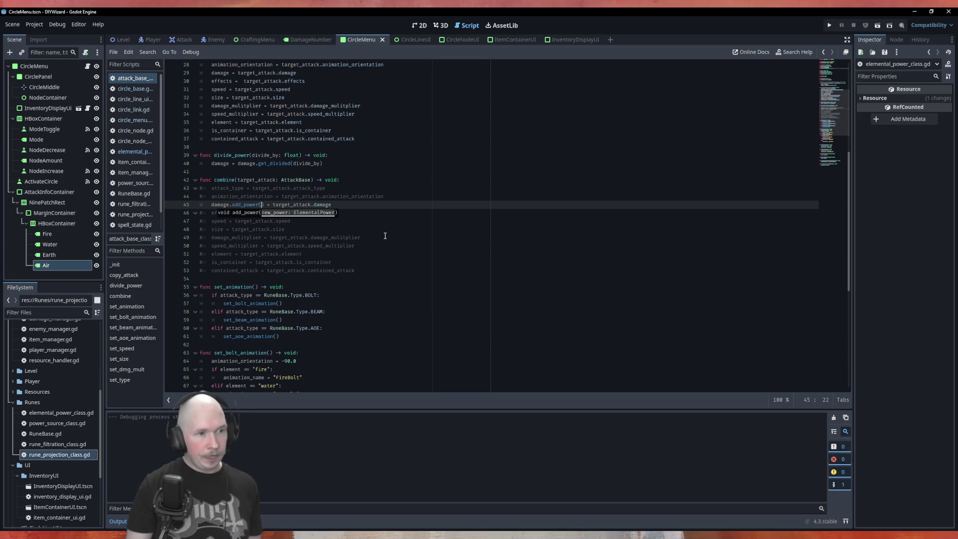
text(target_attack.damage)
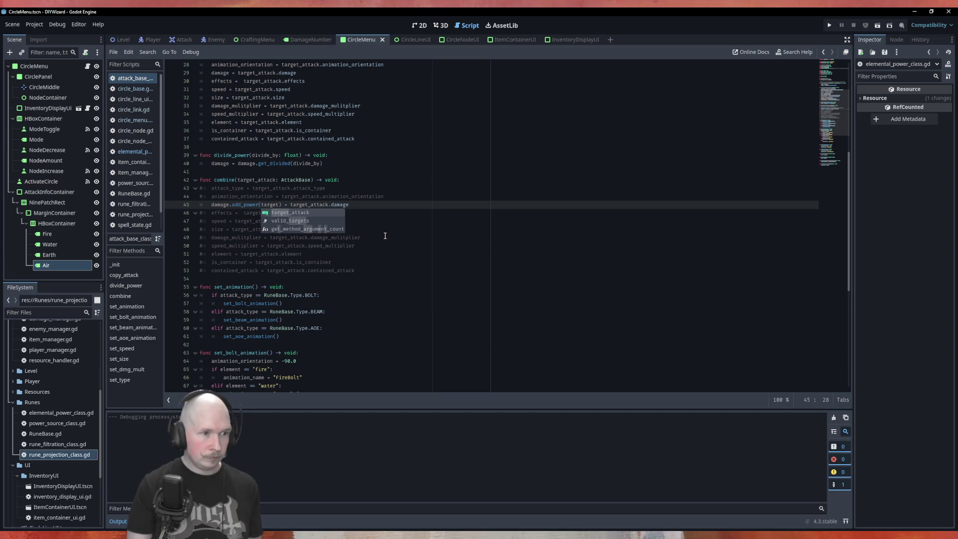
text())
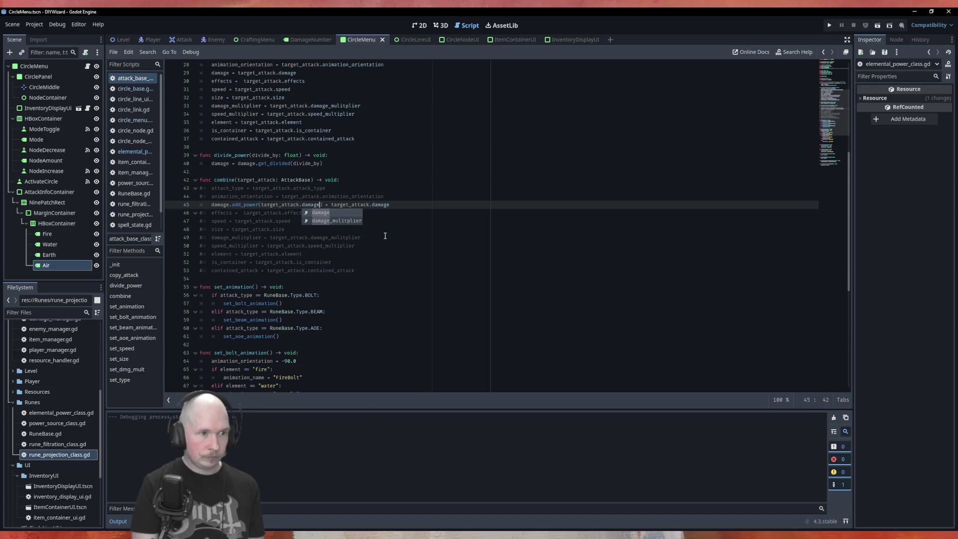
key(shift+End)
key(Delete)
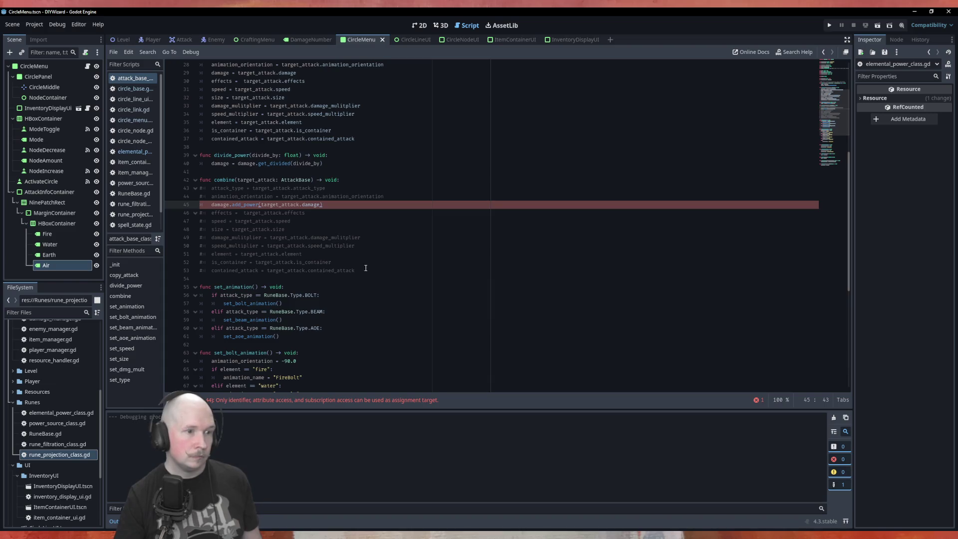
Delete the commented-out lines above and below the add_power call
mouse_move(356, 270)
mouse_down()
mouse_move(188, 252)
mouse_move(165, 211)
mouse_up()
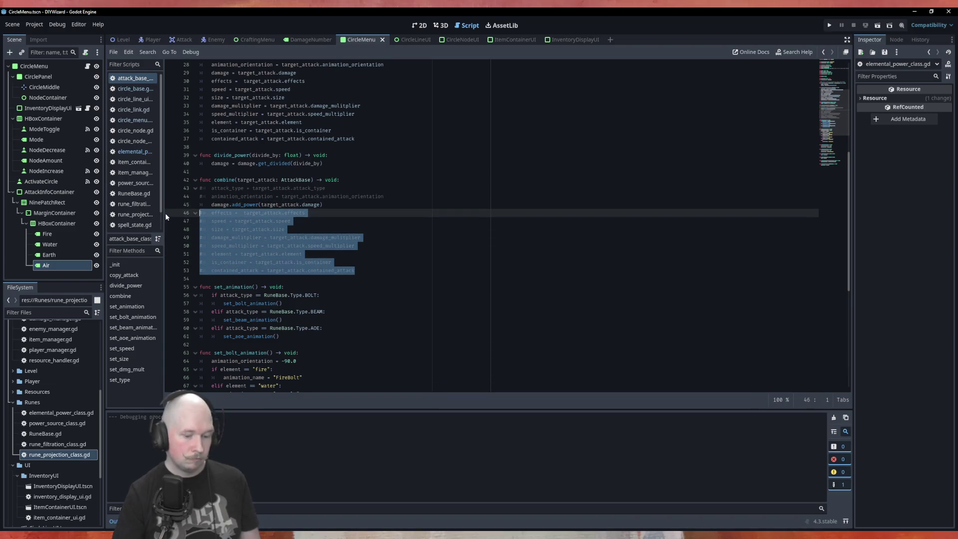
key(Delete)
drag(401, 196, 200, 188)
key(BackSpace)
key(BackSpace)
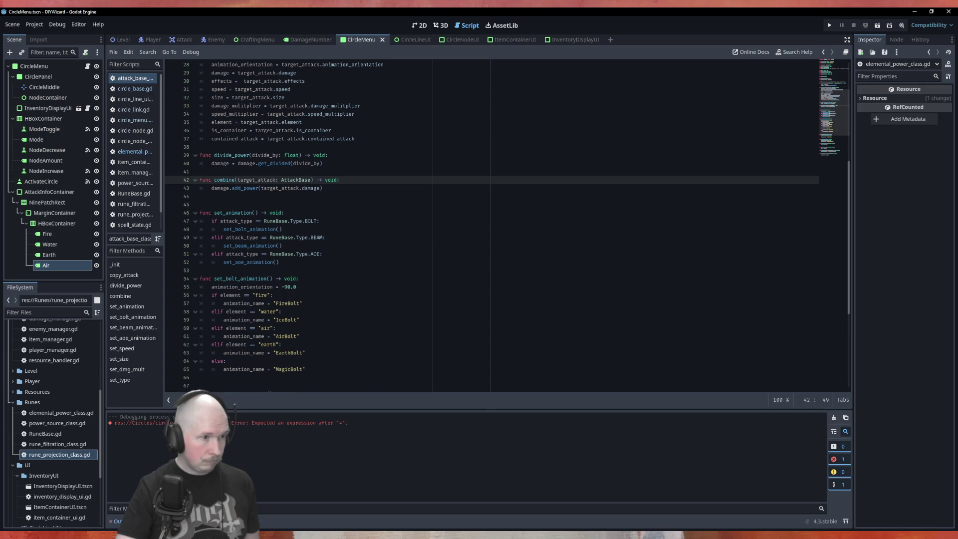
scroll(469, 328, down, 5)
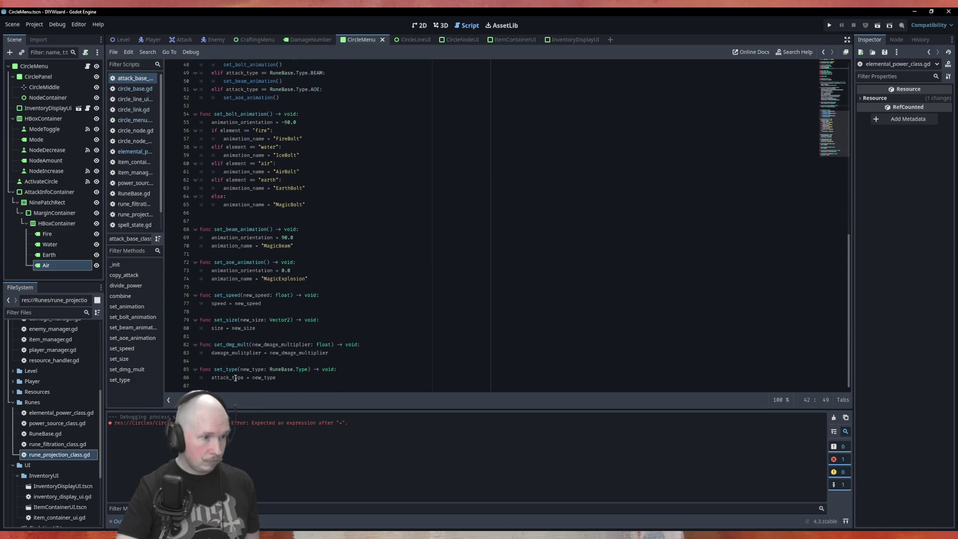
Look over the FireBolt and set_animation code in attack_base_class.gd, then switch to circle_base.gd
scroll(379, 327, up, 3)
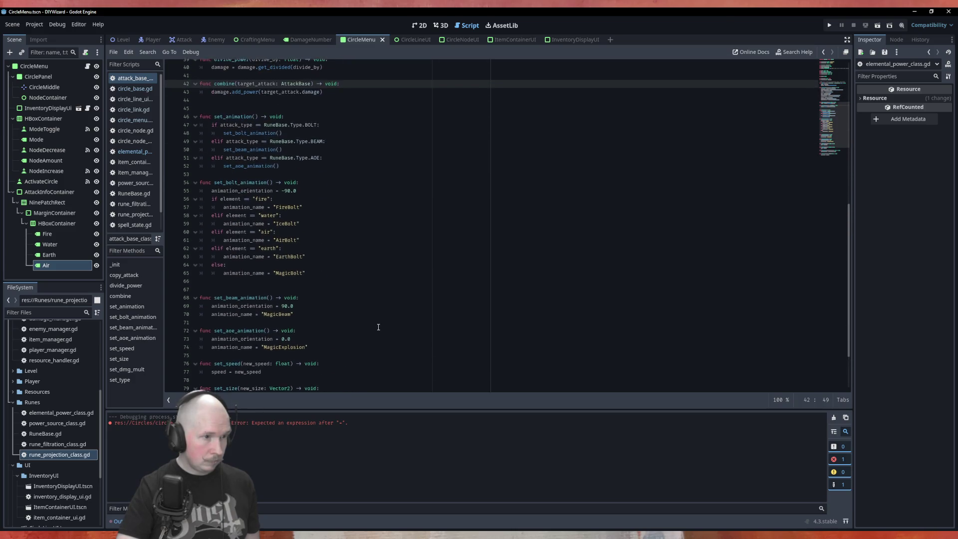
scroll(378, 327, up, 5)
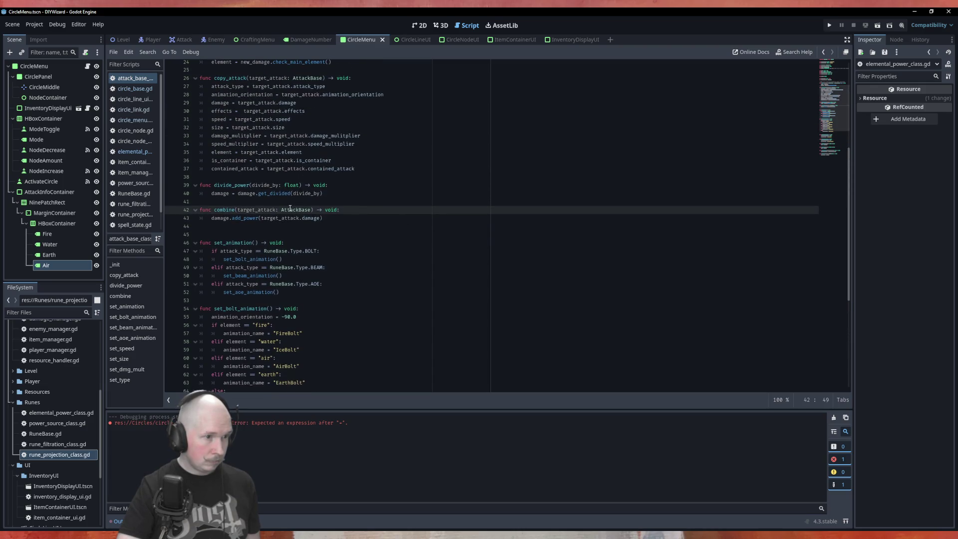
click(230, 226)
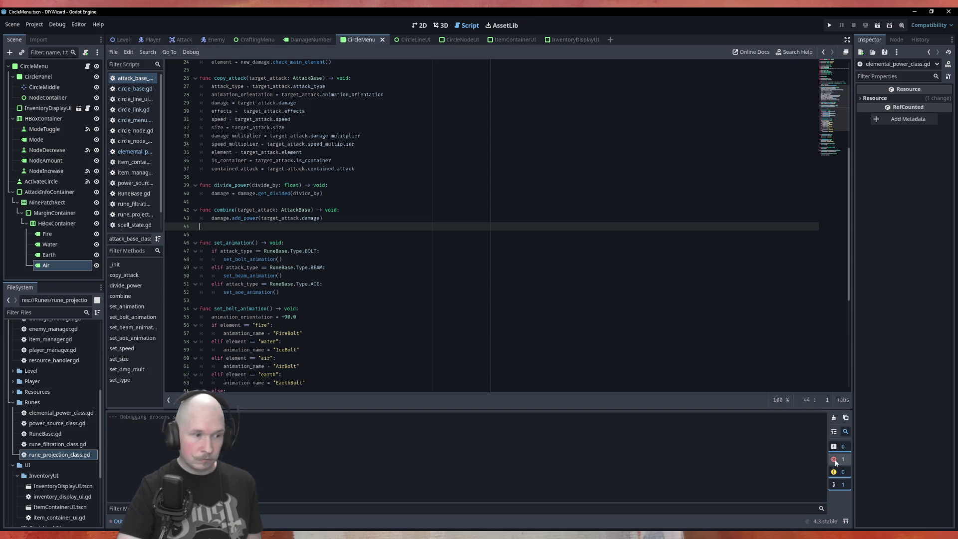
click(460, 335)
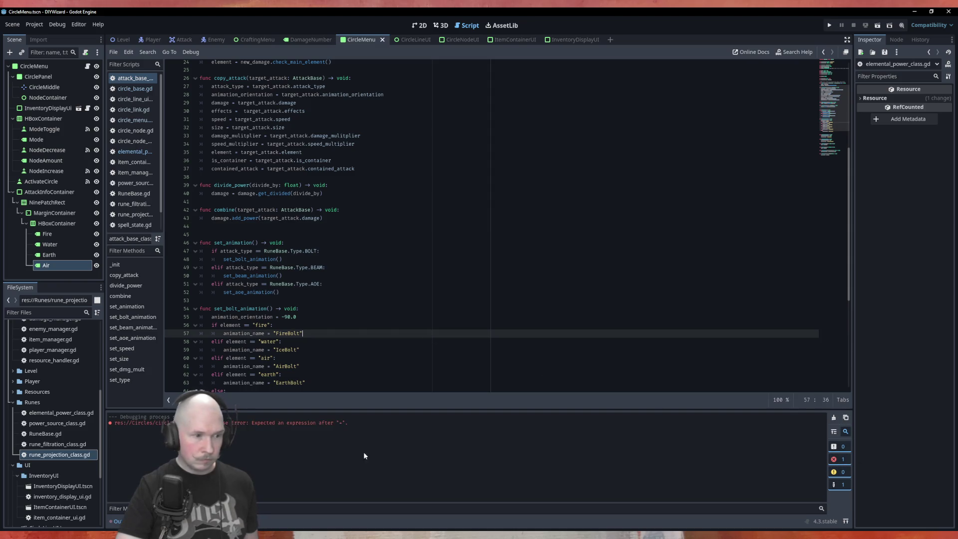
click(310, 284)
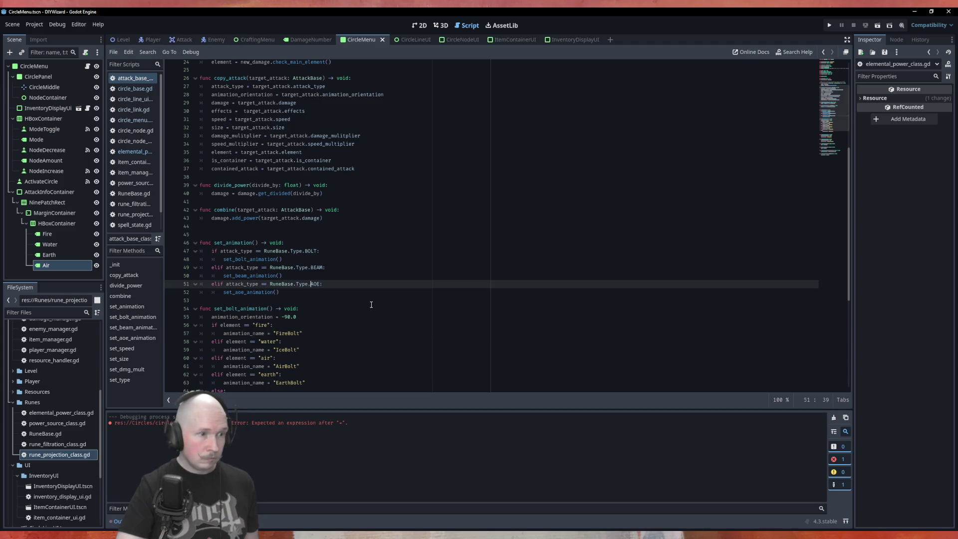
scroll(368, 306, down, 5)
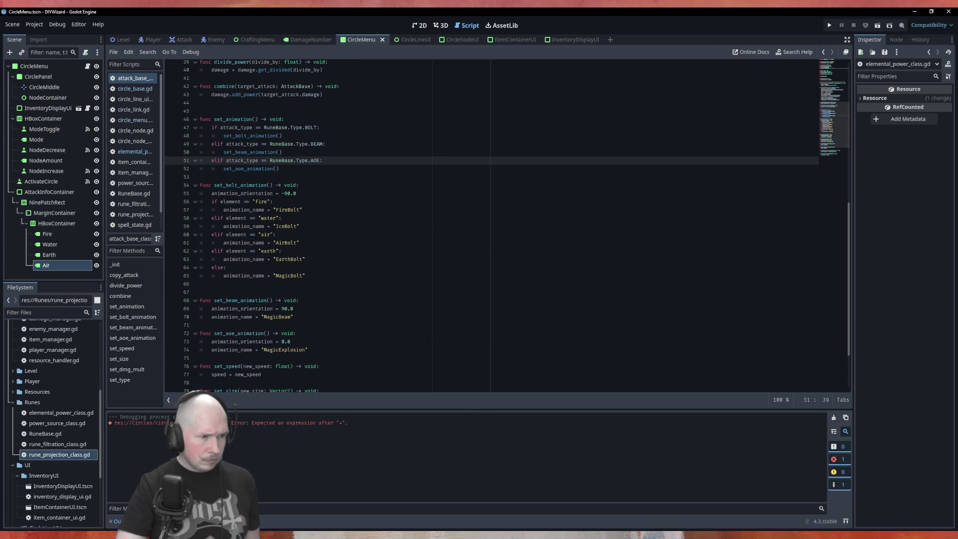
click(135, 89)
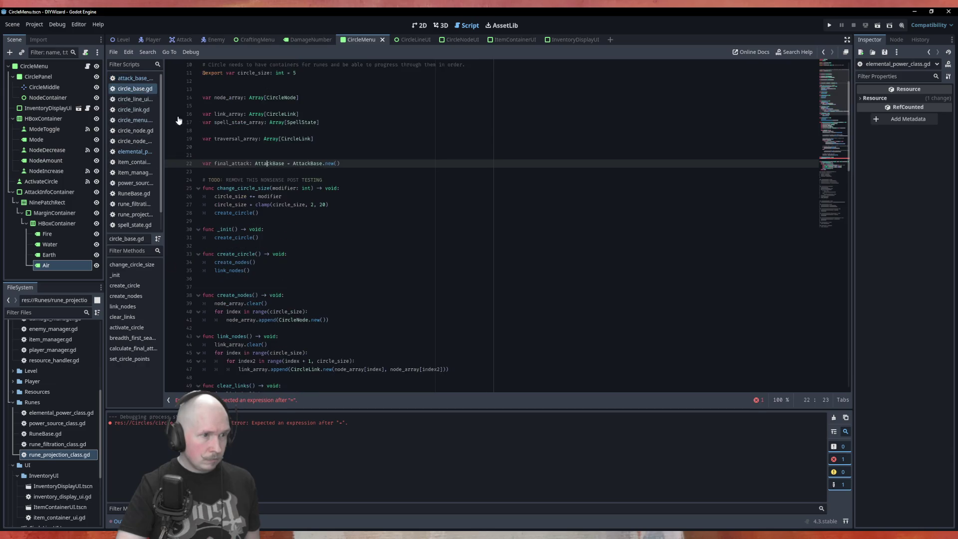
Remove the dangling '=' on line 89 and retype final_attack with autocomplete
scroll(365, 259, down, 20)
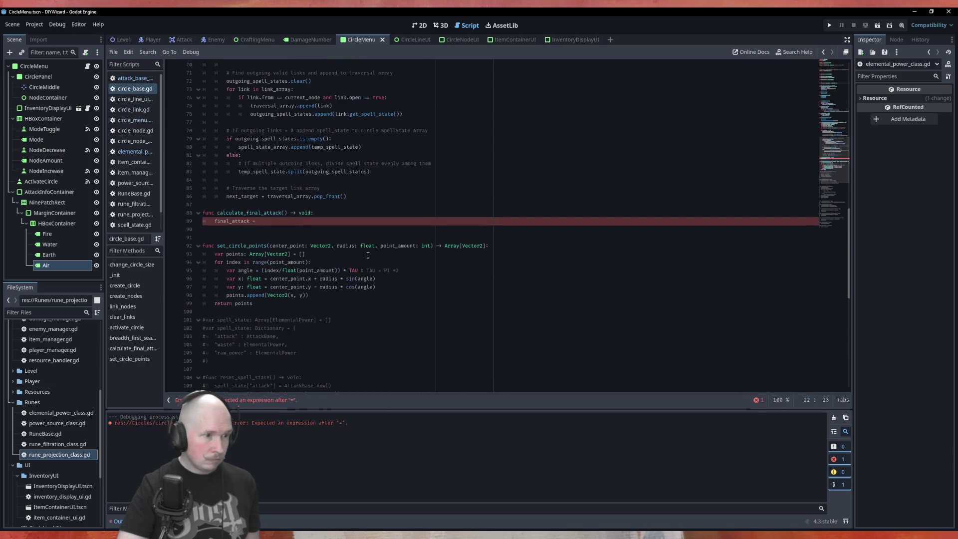
click(286, 221)
key(BackSpace)
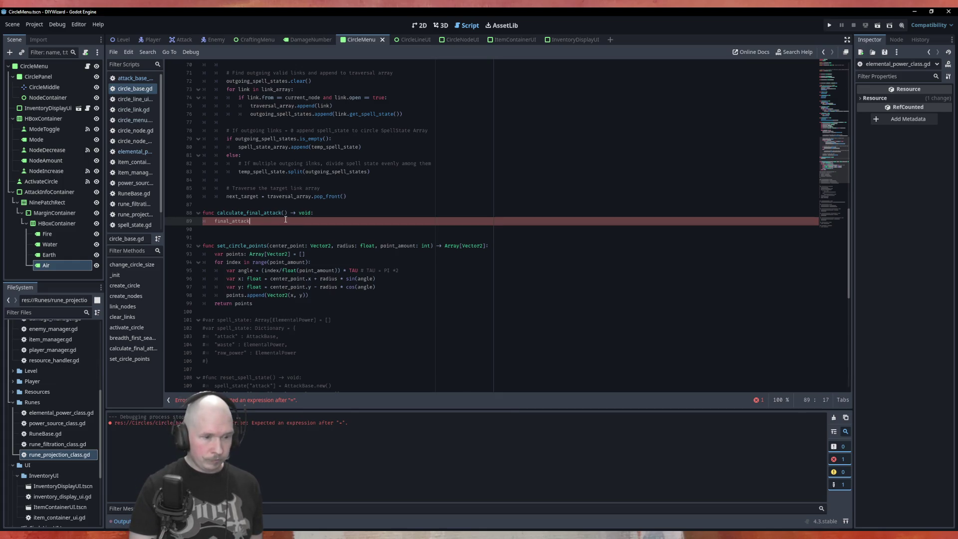
key(BackSpace)
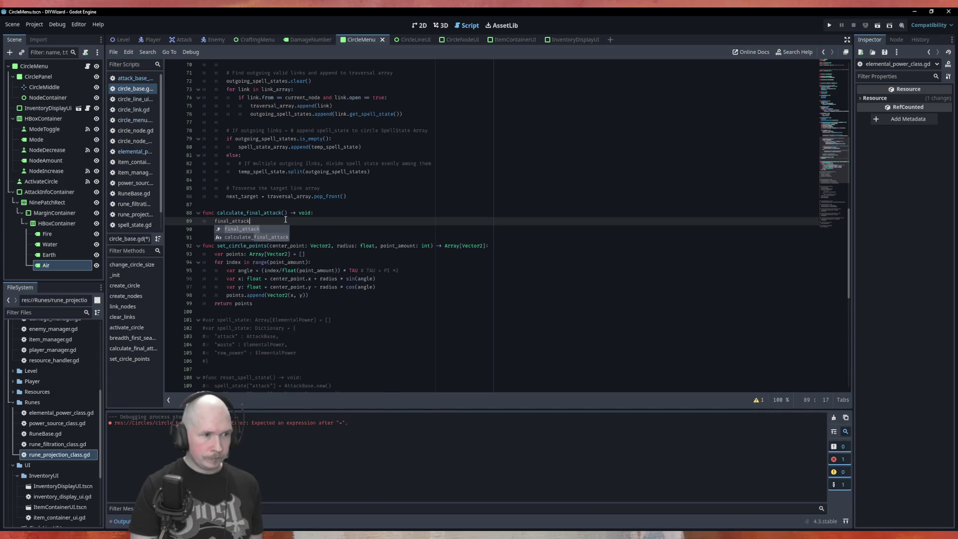
key(BackSpace)
key(BackSpace)
key(BackSpace)
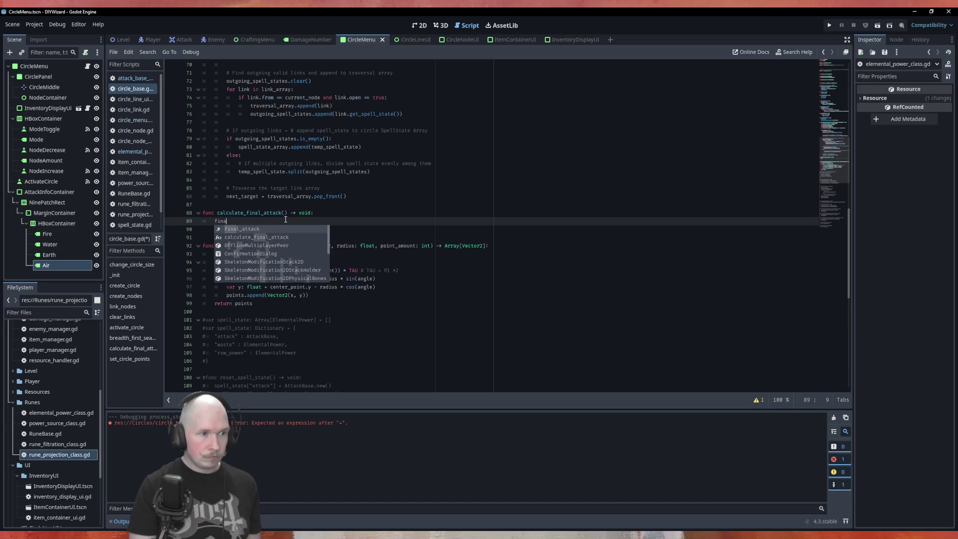
key(Return)
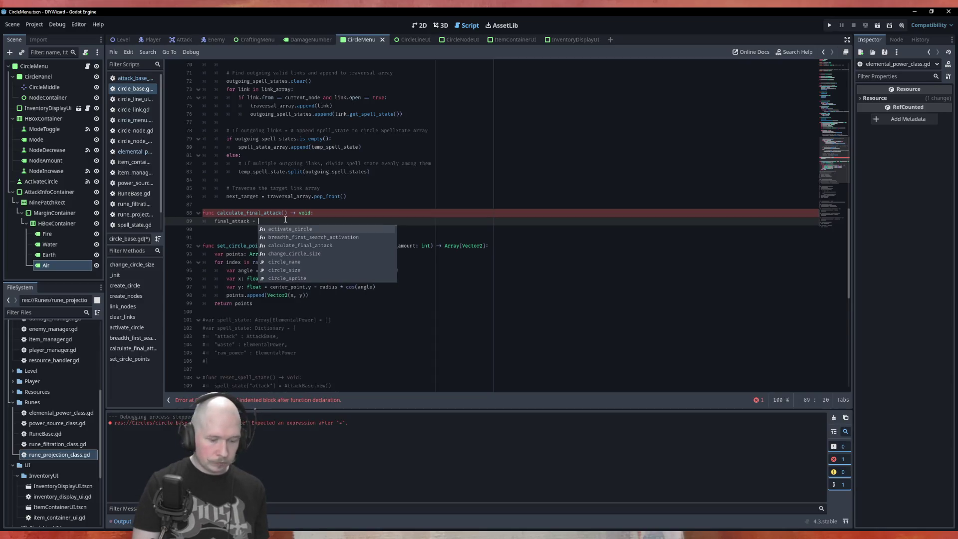
text(atta)
key(Down)
key(Down)
key(Down)
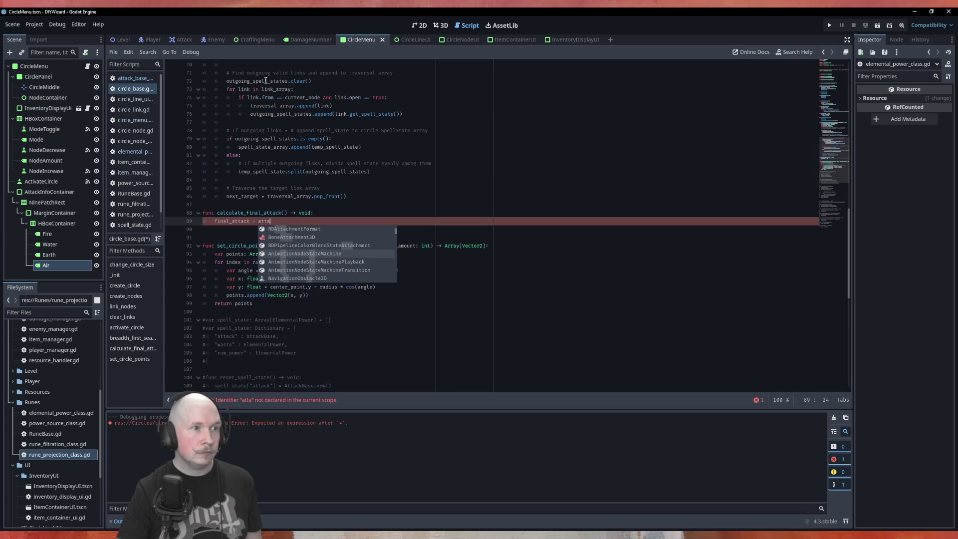
Turn line 89 into final_attack.copy_attack(spell_state_array[0])
double_click(276, 147)
key(ctrl+c)
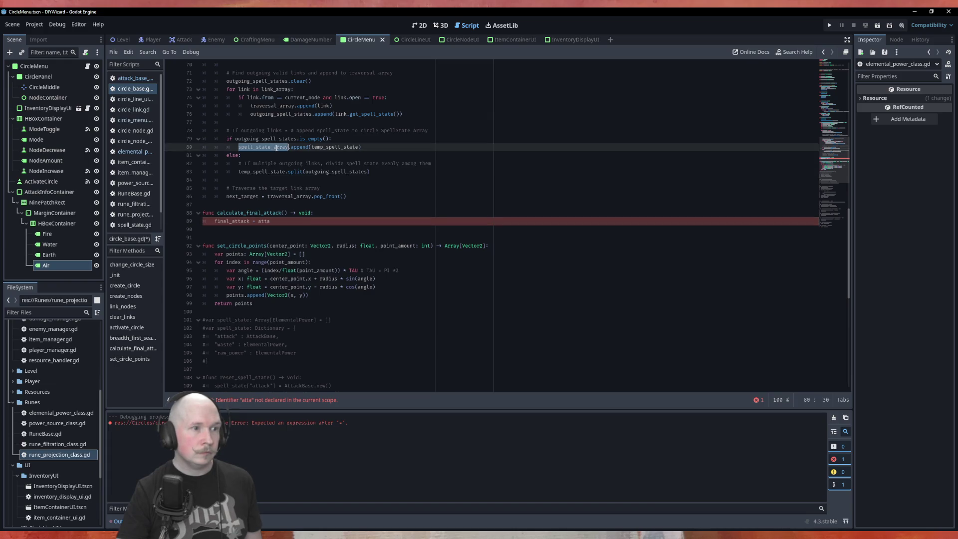
double_click(265, 221)
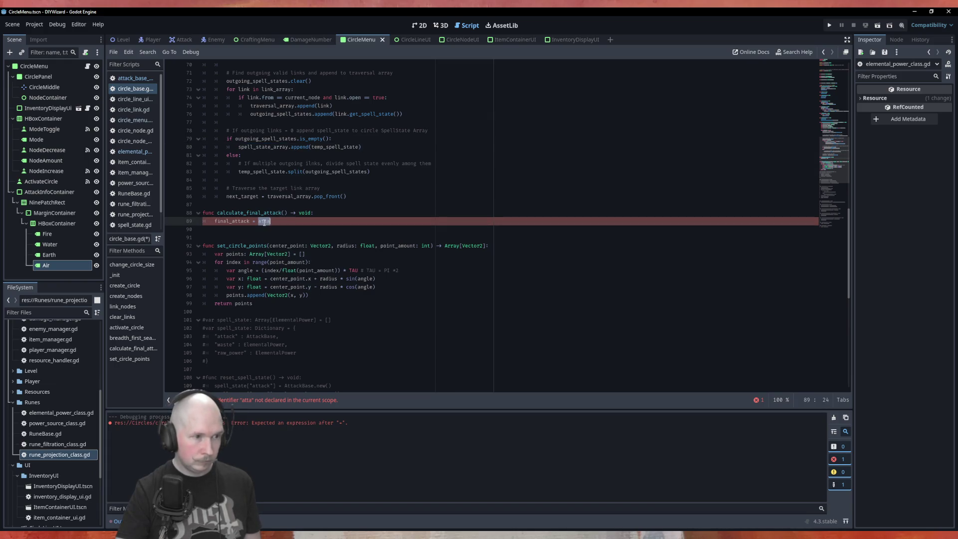
key(ctrl+v)
text([0)
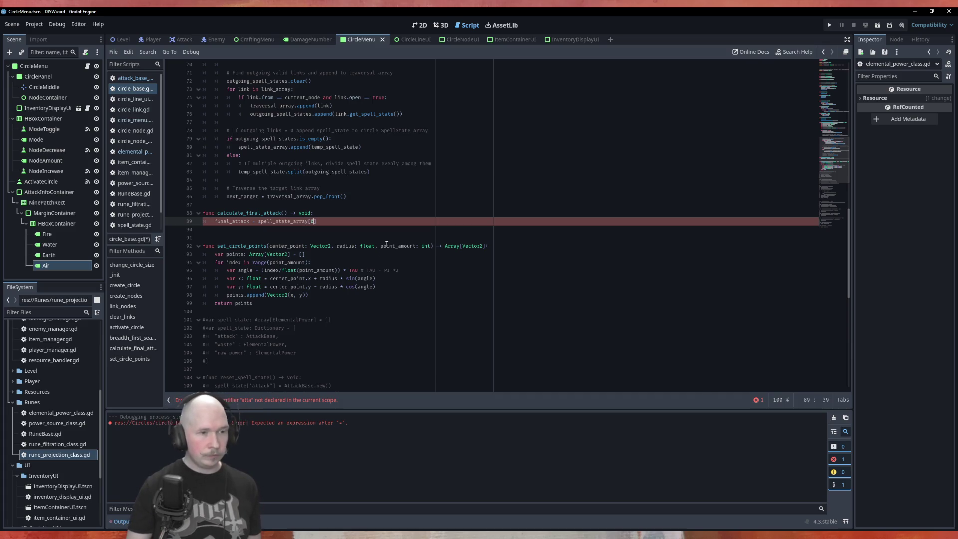
key(Left)
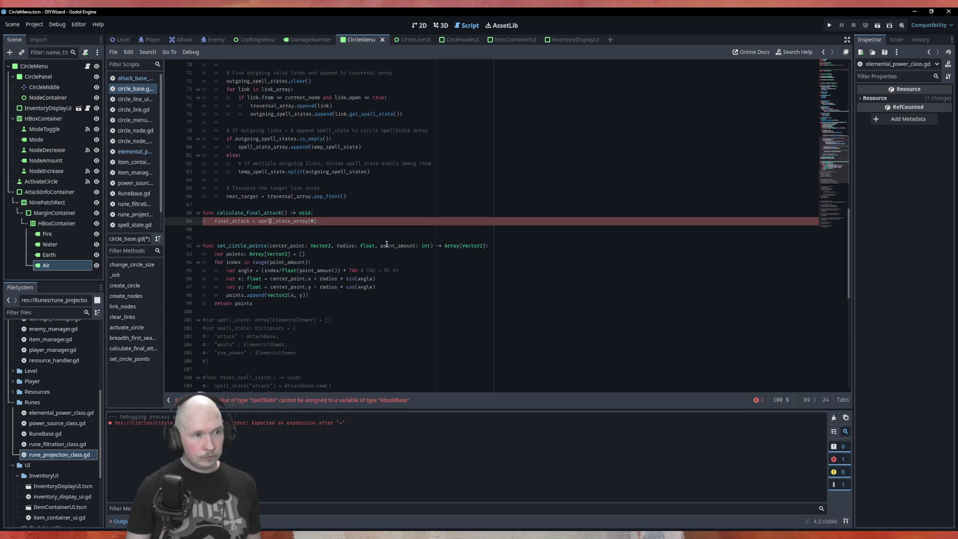
key(Left)
key(Left)
key(Left)
key(BackSpace)
key(BackSpace)
text(.)
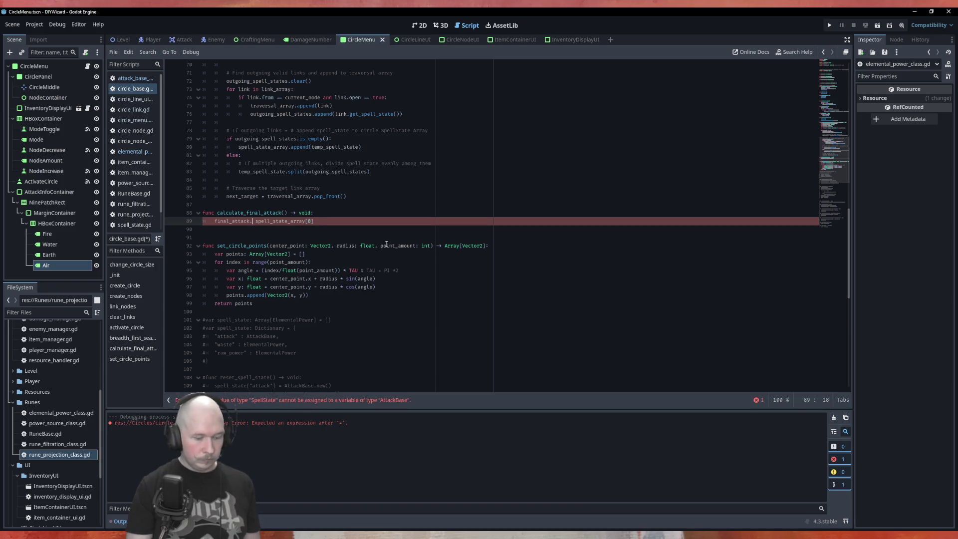
text(cop)
key(Return)
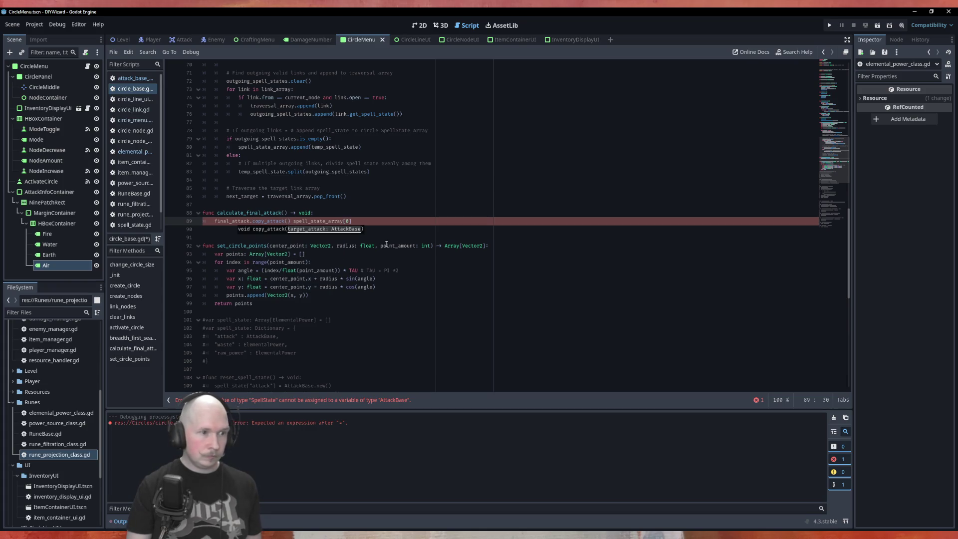
key(Delete)
key(Delete)
key(End)
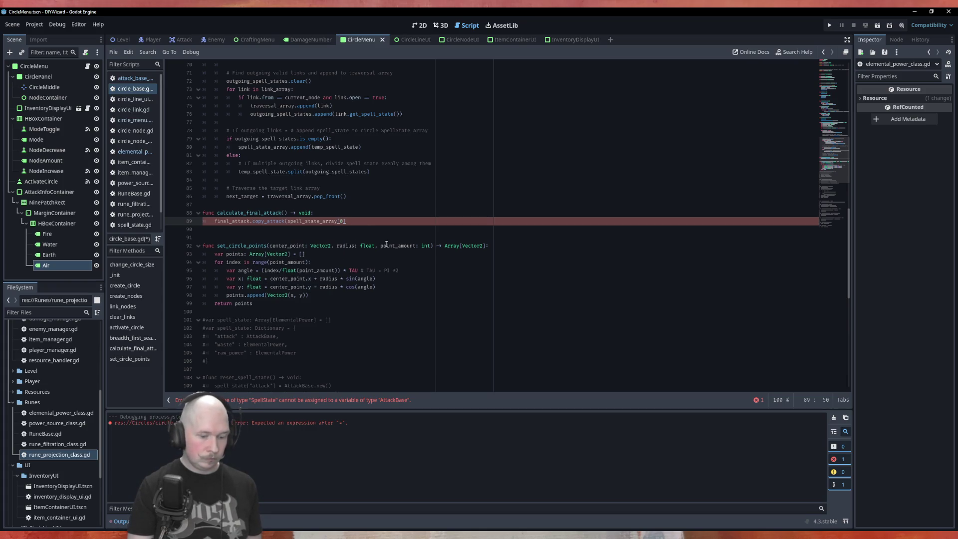
text())
Insert an if line above the call testing spell_state_array.is_empty()
key(ctrl+shift+Return)
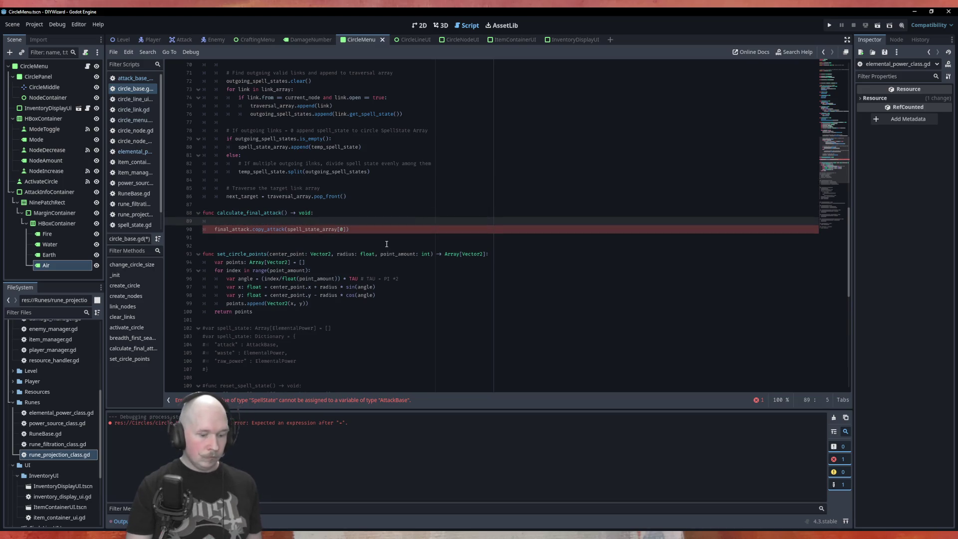
text(if )
text(apew)
key(BackSpace)
key(BackSpace)
key(BackSpace)
text(spel)
key(Return)
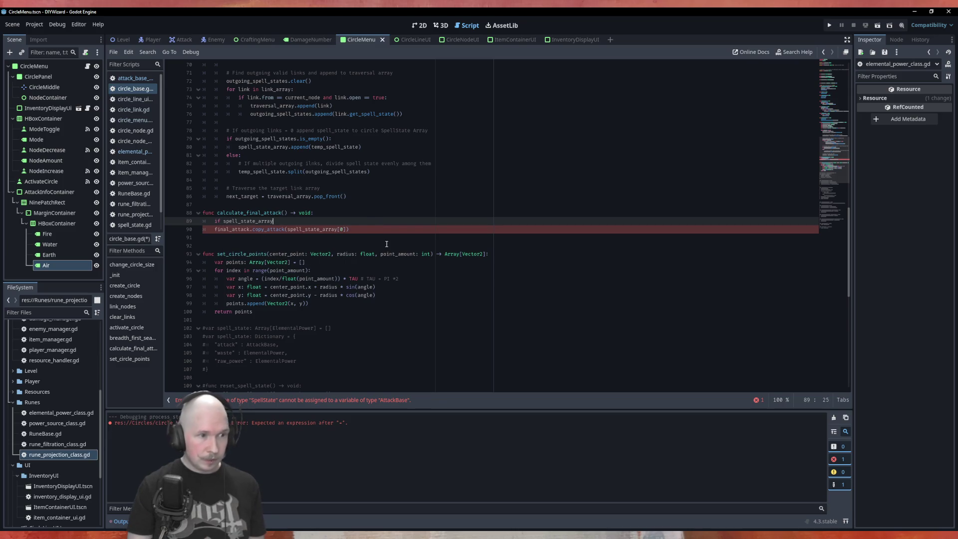
key(BackSpace)
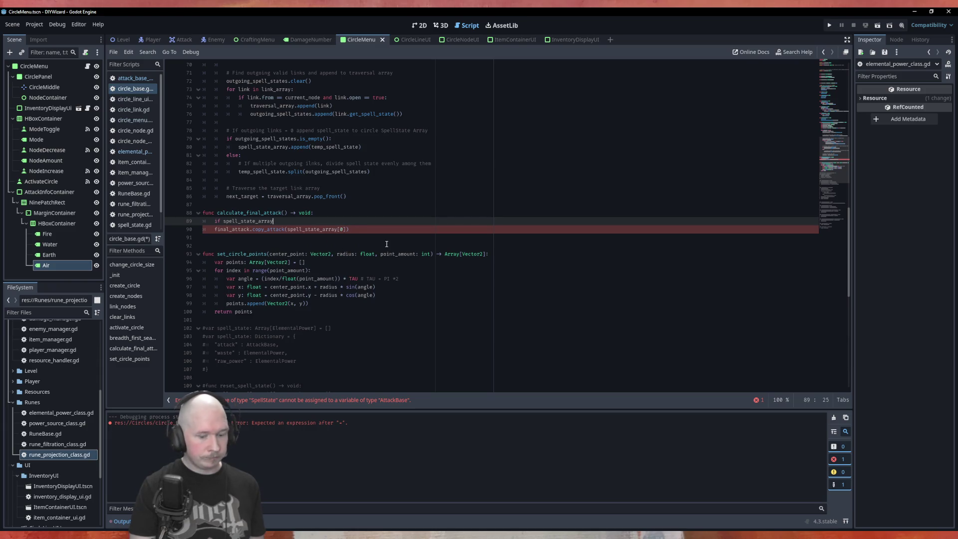
text(.i)
key(Down)
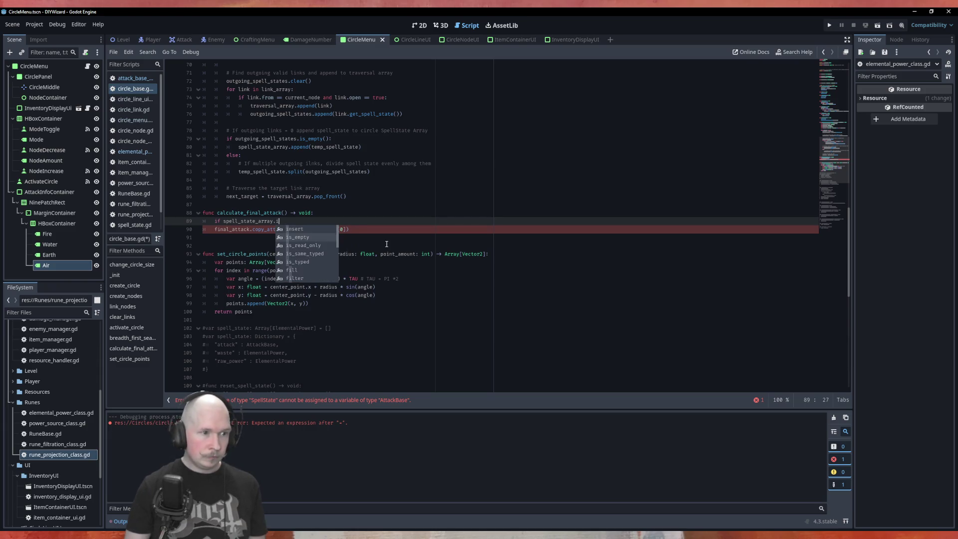
key(Return)
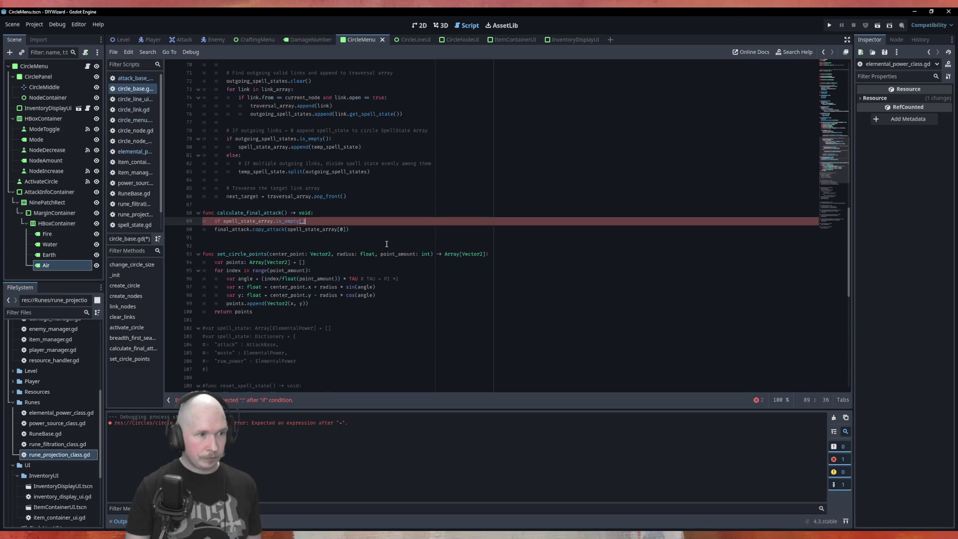
Complete it as 'if not spell_state_array.is_empty():' and indent the copy_attack call beneath it
text(not)
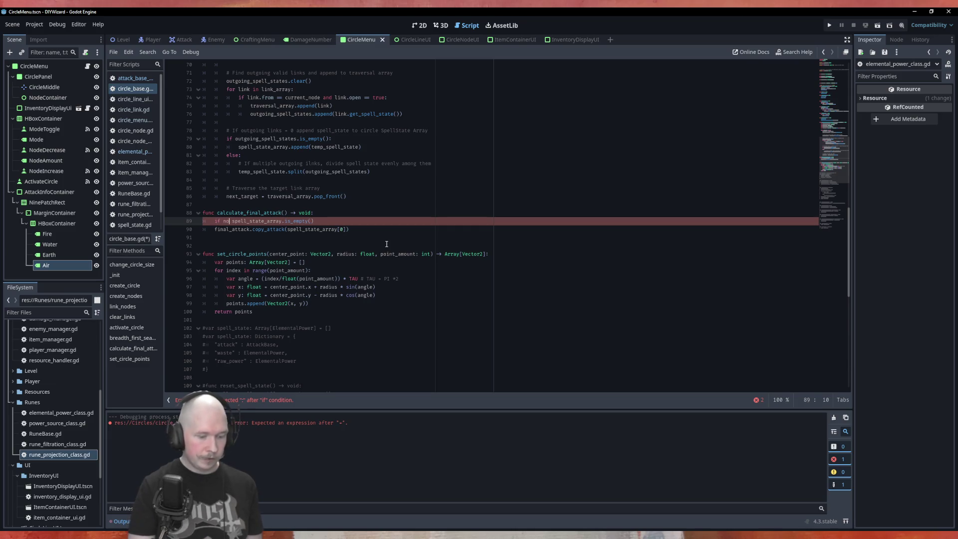
key(Escape)
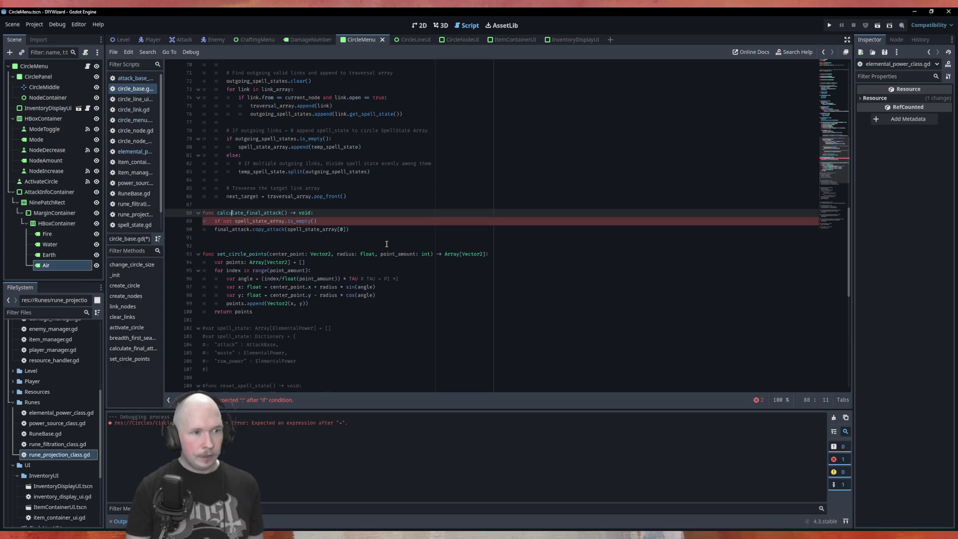
text(:)
key(Down)
key(Tab)
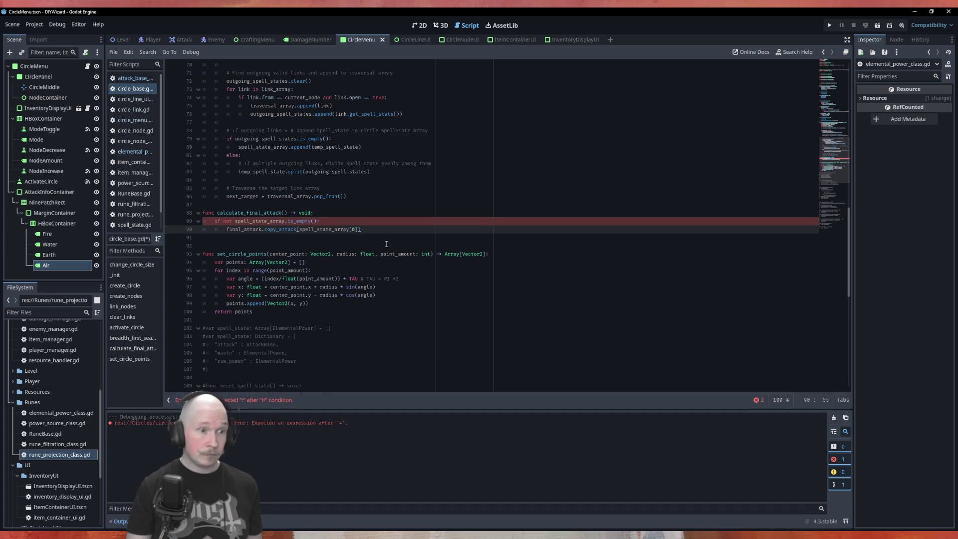
key(Return)
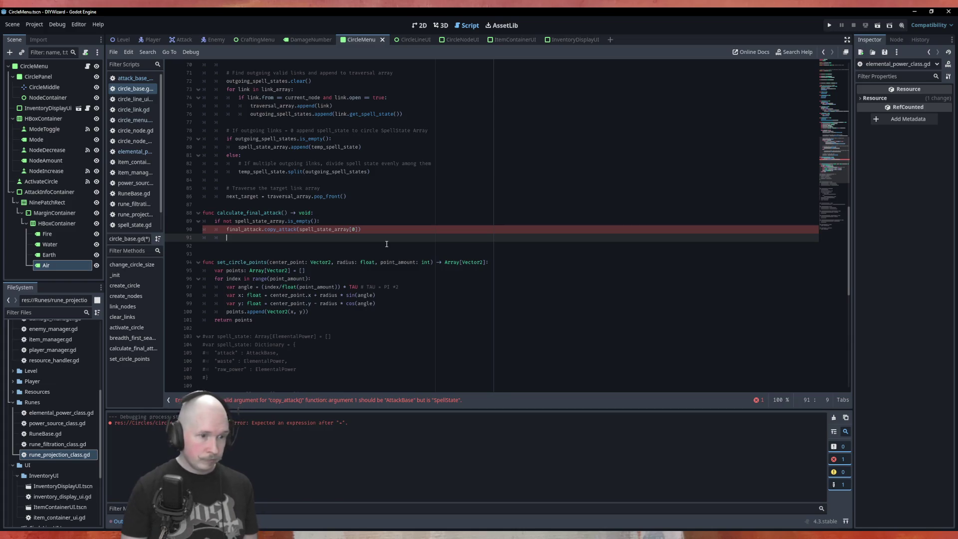
Append .attack_state after spell_state_array[0], then select the copy_attack line for replacement
key(Up)
text(.atta)
key(Return)
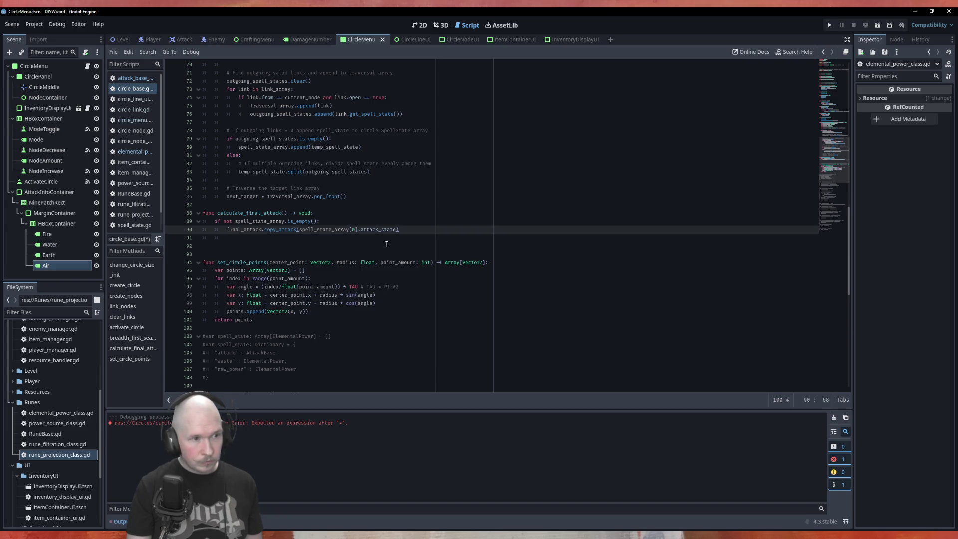
key(Return)
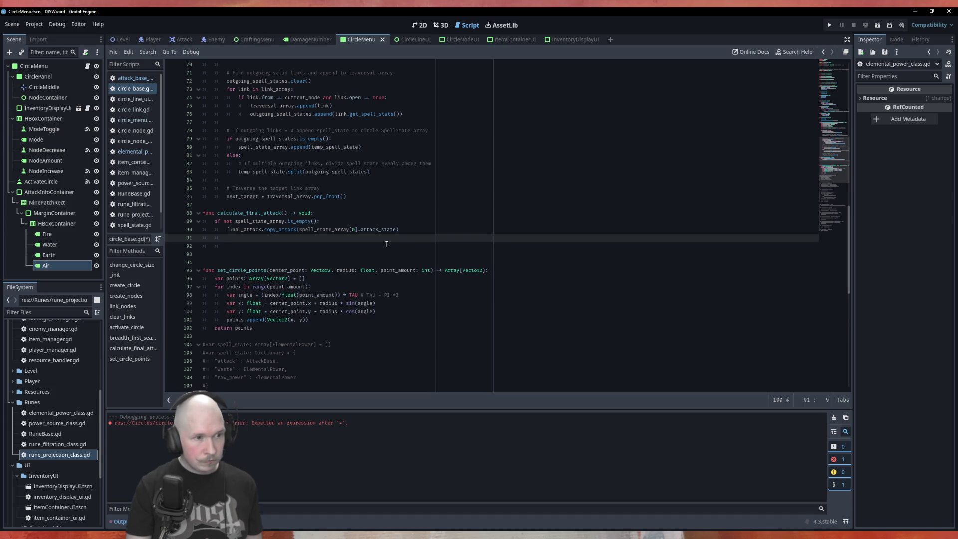
key(Up)
key(shift+End)
Replace the copy line with 'for spell in spell_state_array:'
key(Delete)
text(for attac)
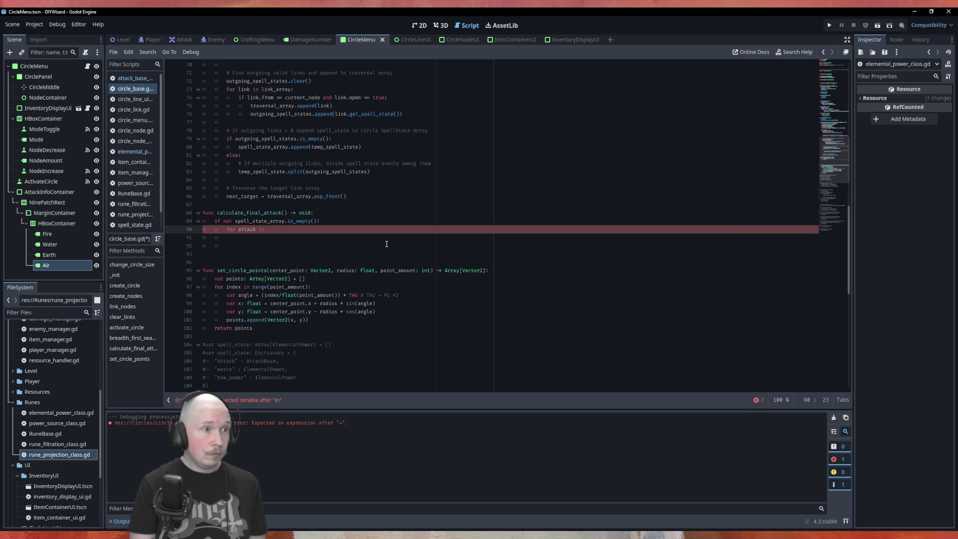
text(pell)
key(Return)
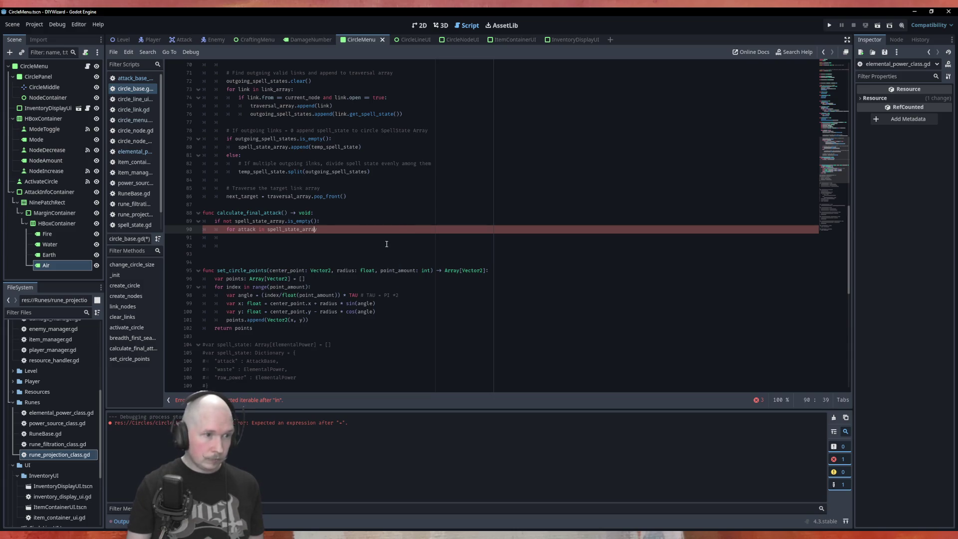
key(BackSpace)
key(BackSpace)
key(BackSpace)
text(spell)
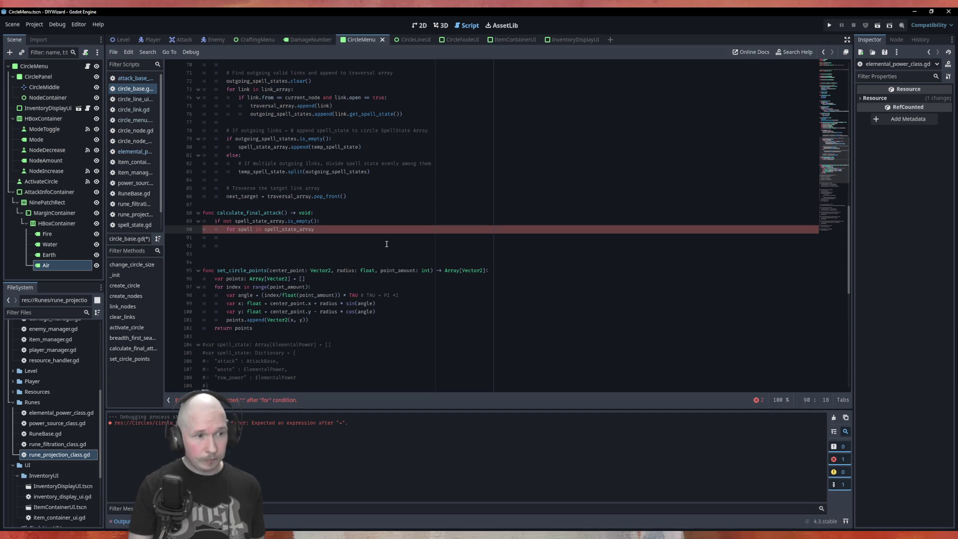
text(:)
key(Return)
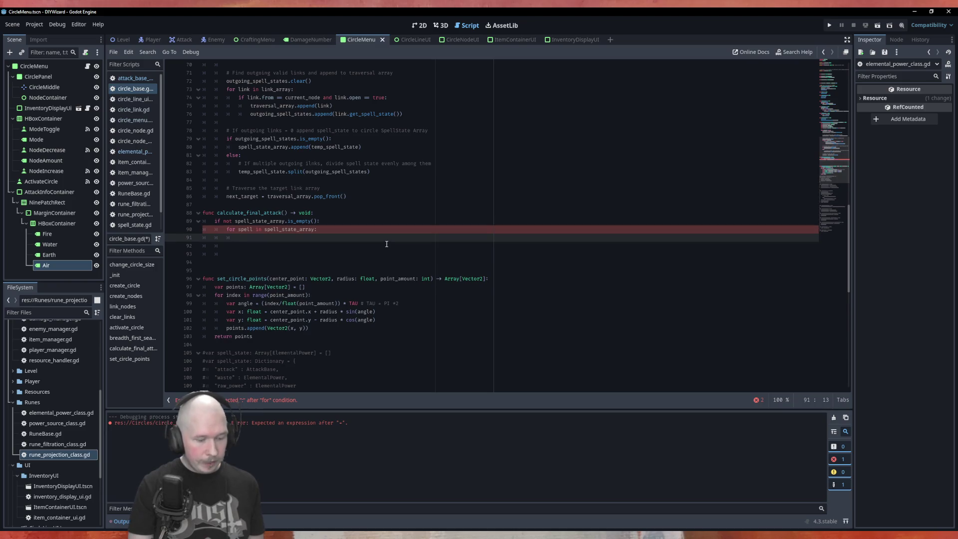
Add final_attack.combine(spell.attack_state) as the loop body, save, and run the game with F5
text(final)
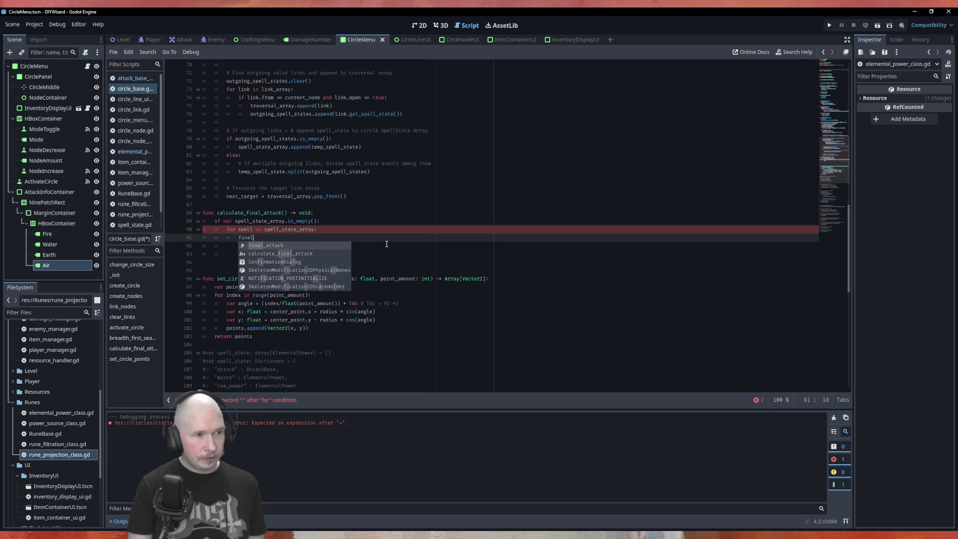
text(_attack.com)
key(Return)
text(spell)
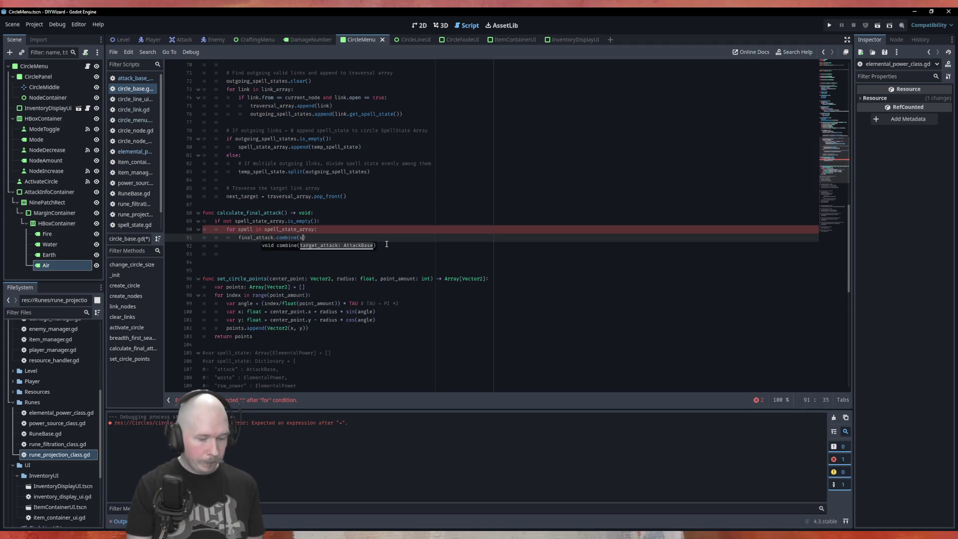
text(.attack_state)
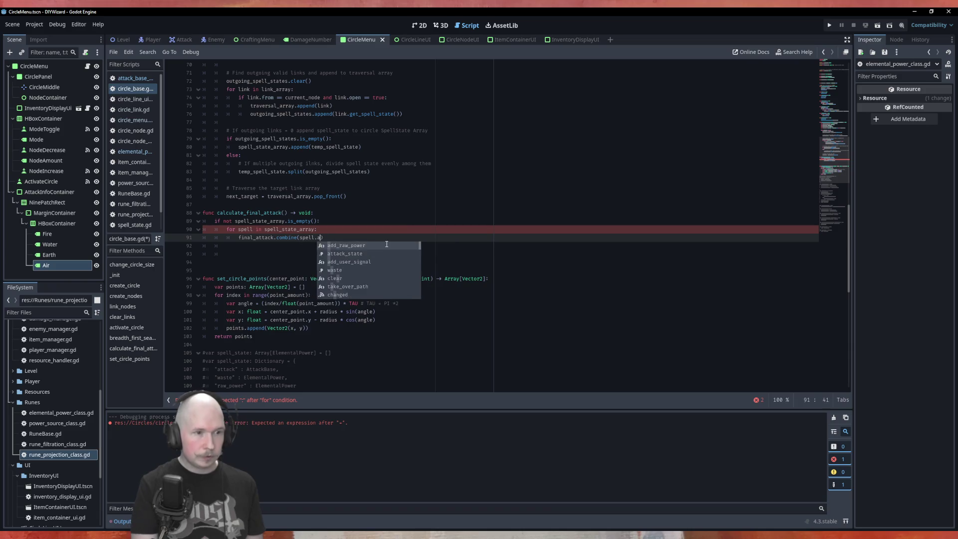
key(ctrl+s)
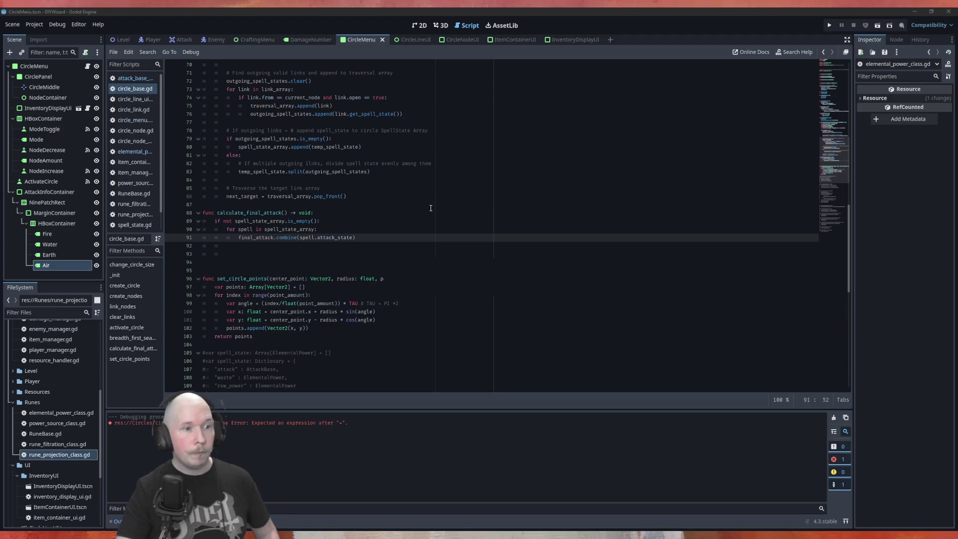
key(F5)
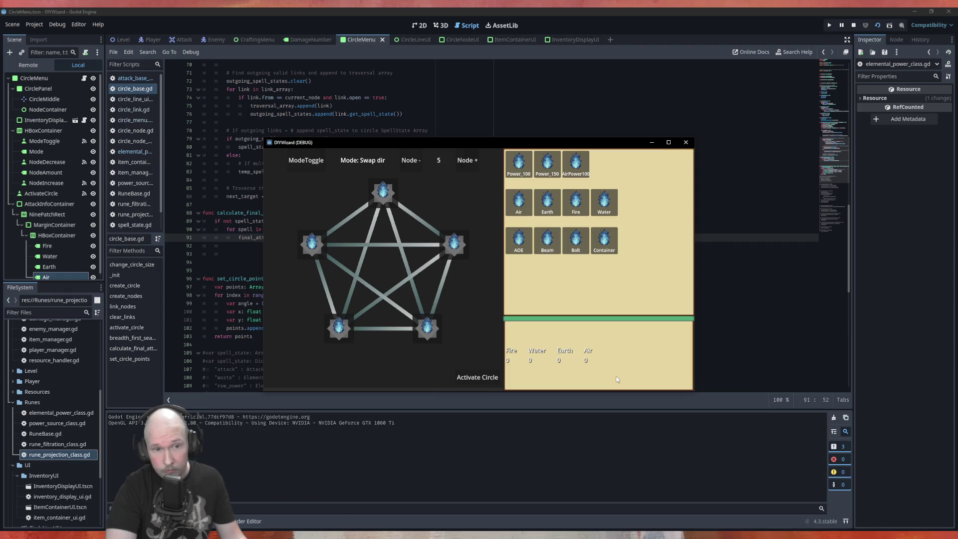
Place the Power_100, Air and Bolt runes onto the spell circle's nodes
mouse_move(518, 163)
mouse_down()
mouse_move(405, 198)
mouse_move(383, 192)
mouse_up()
click(474, 379)
drag(519, 200, 455, 246)
mouse_move(575, 243)
mouse_down()
mouse_move(560, 276)
mouse_move(428, 328)
mouse_up()
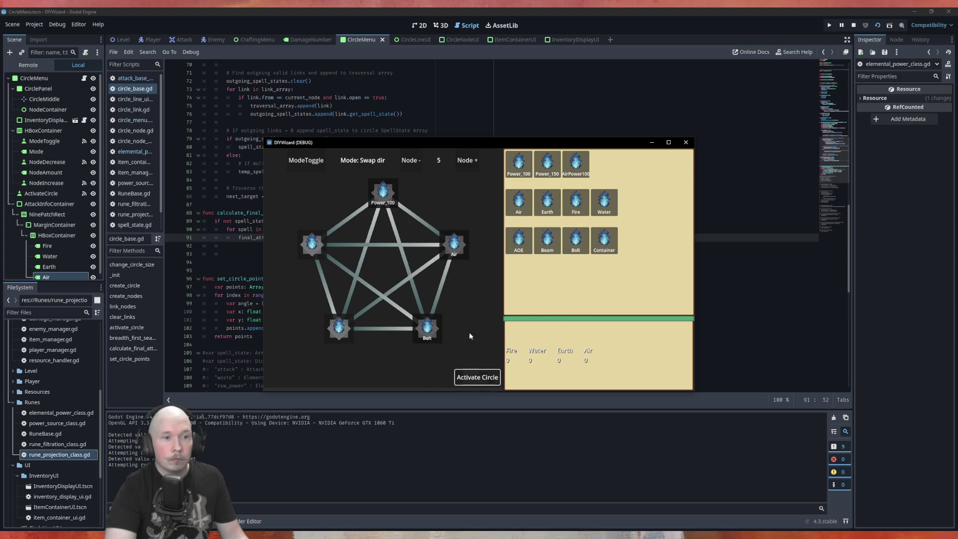
In Open/Close mode, open the Power_100–Air and Air–Bolt links, activate the circle, and close the game
click(318, 163)
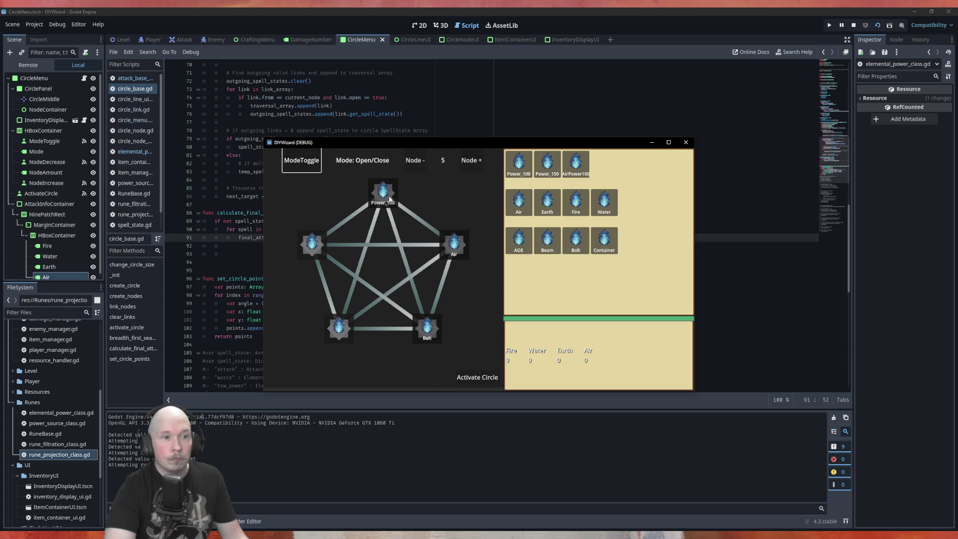
click(419, 223)
click(442, 290)
click(469, 377)
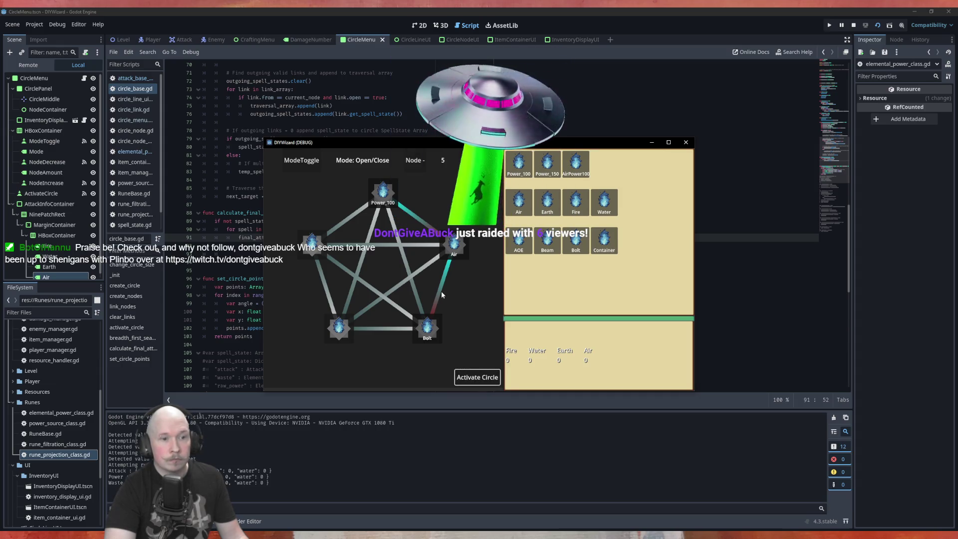
click(477, 377)
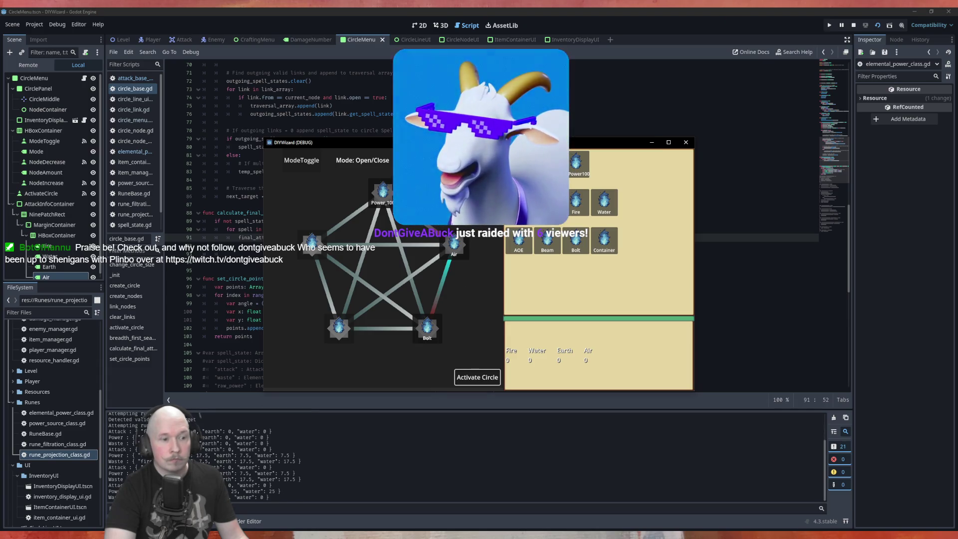
click(425, 221)
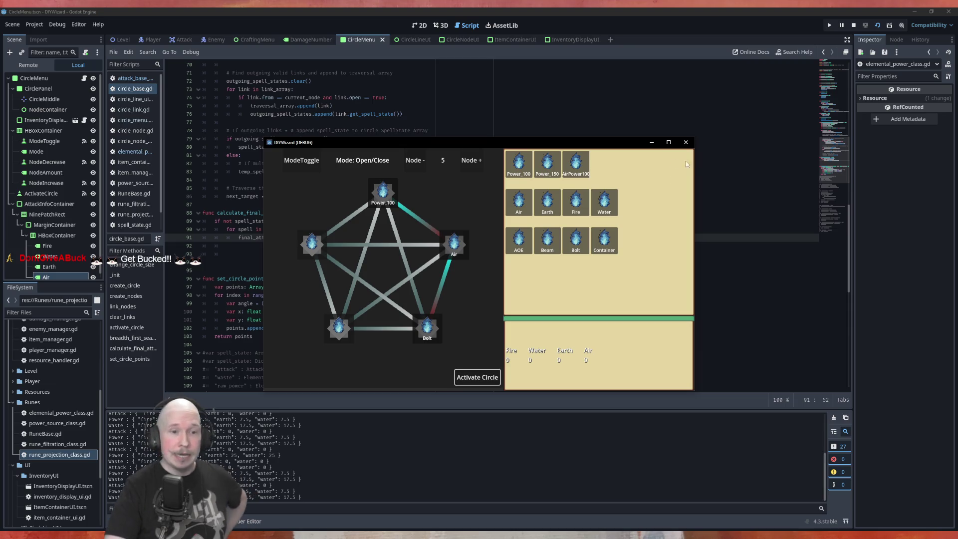
click(687, 144)
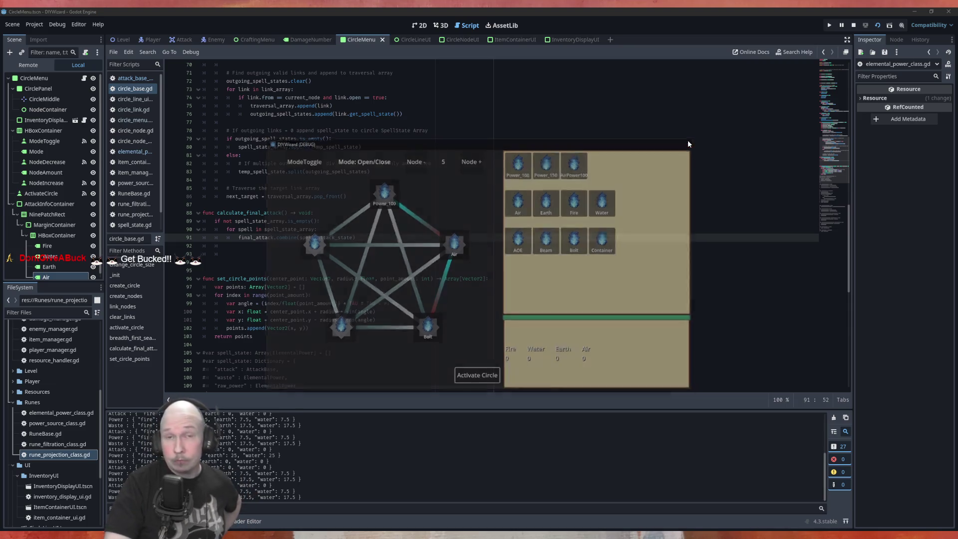
Set the element counters' HBoxContainer Alignment to Center
click(57, 223)
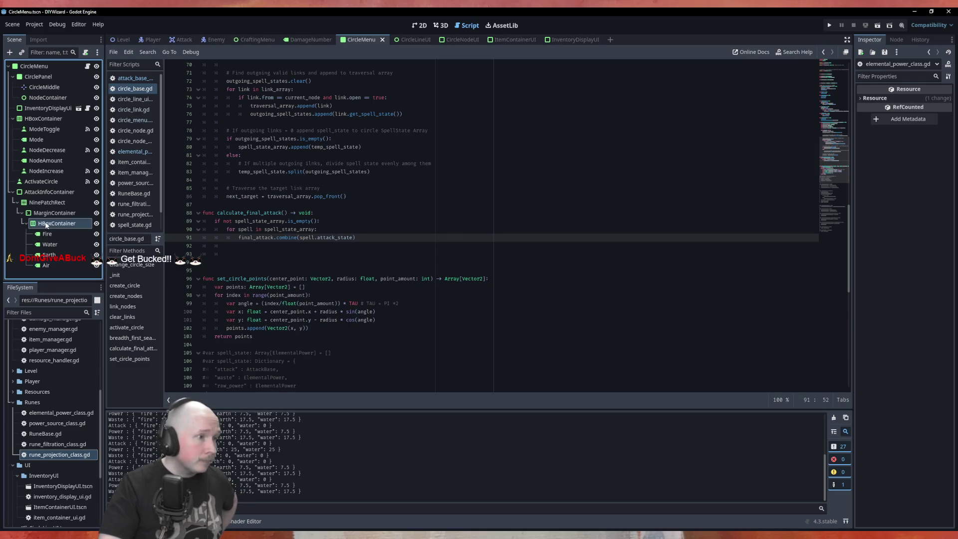
click(927, 99)
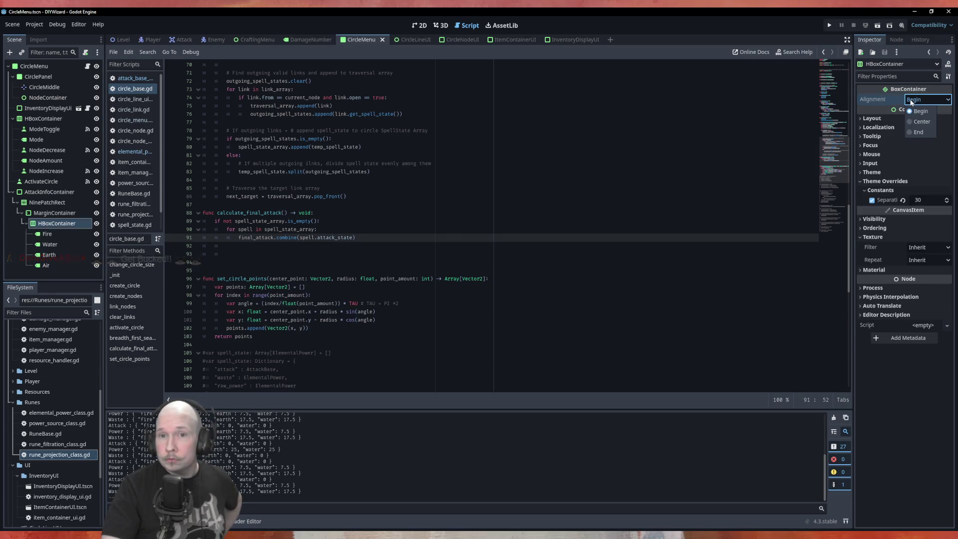
click(921, 121)
click(498, 320)
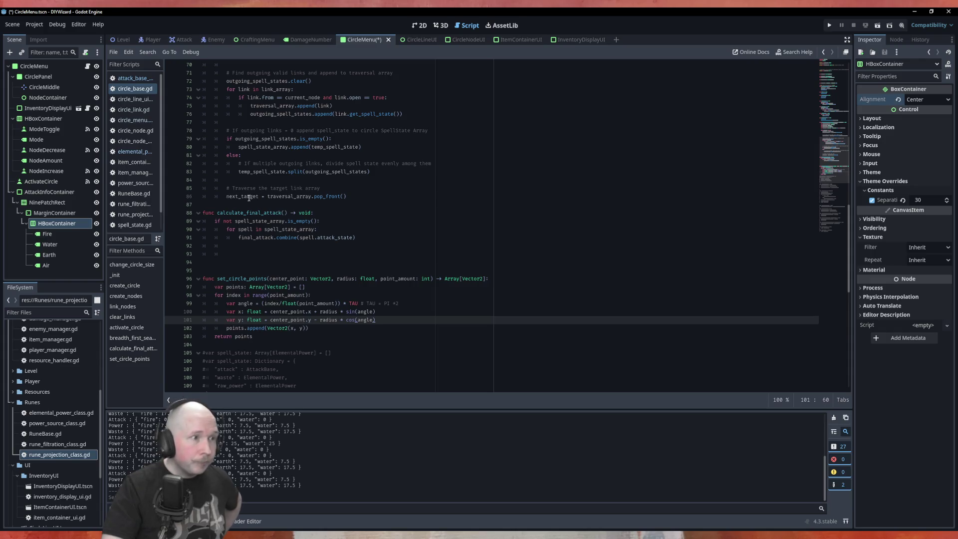
Return to circle_base.gd and place the caret at the end of line 55 in activate_circle
click(143, 89)
scroll(342, 283, up, 15)
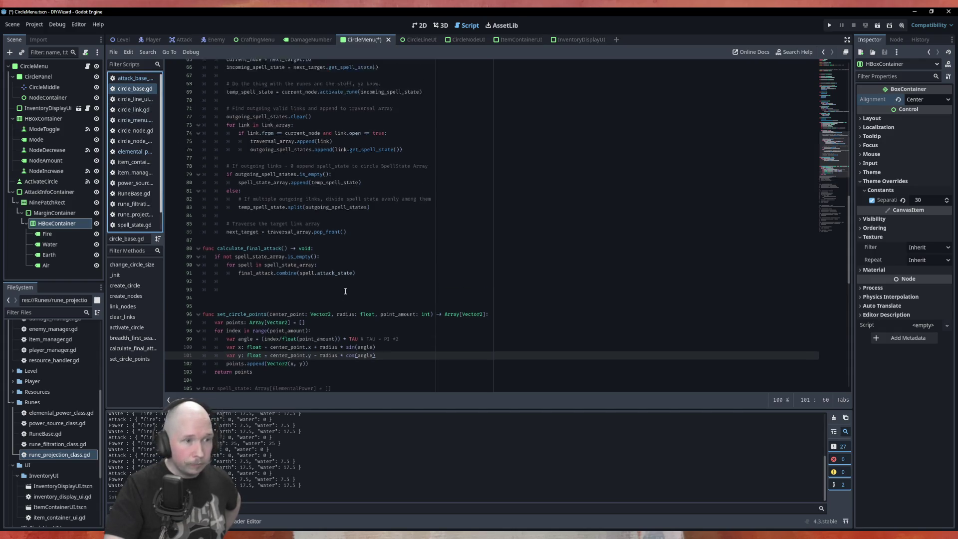
scroll(343, 283, down, 3)
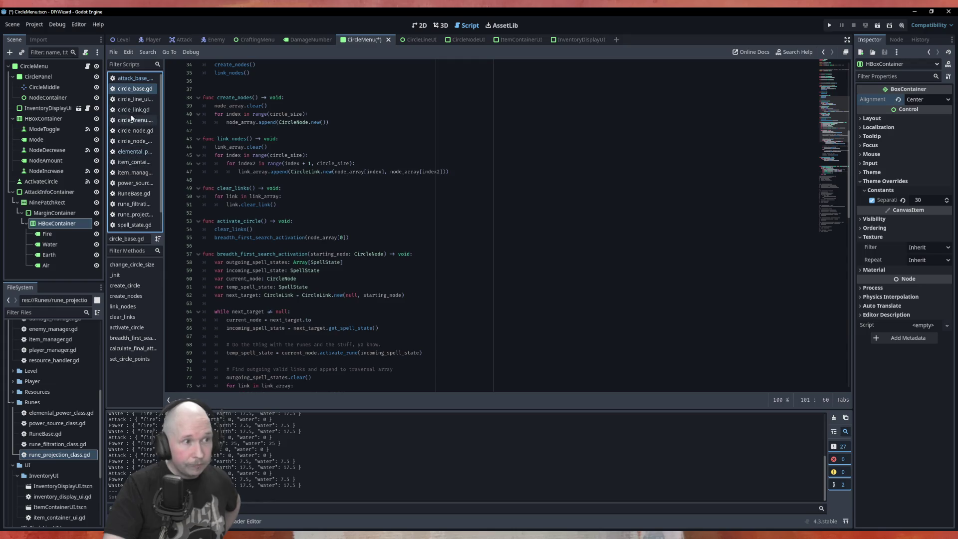
click(132, 121)
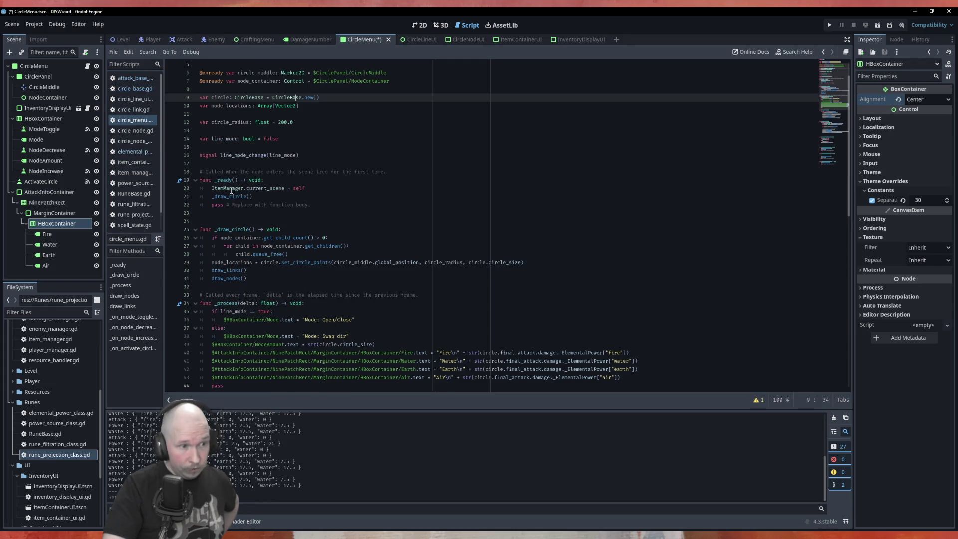
click(142, 89)
click(300, 245)
click(349, 229)
click(390, 238)
Add a calculate_final_attack() call there, save, and run the project with F5
key(Return)
text(clac)
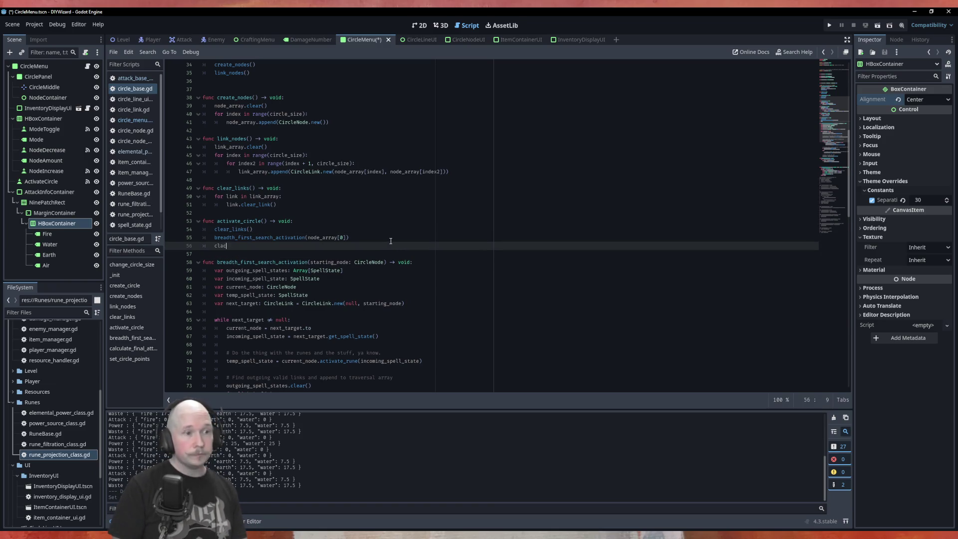
key(Return)
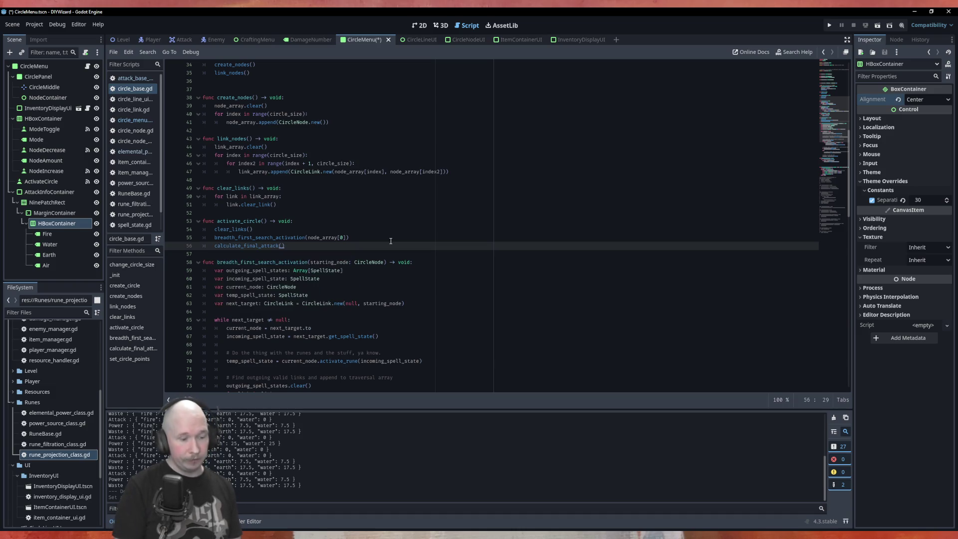
key(ctrl+s)
key(F5)
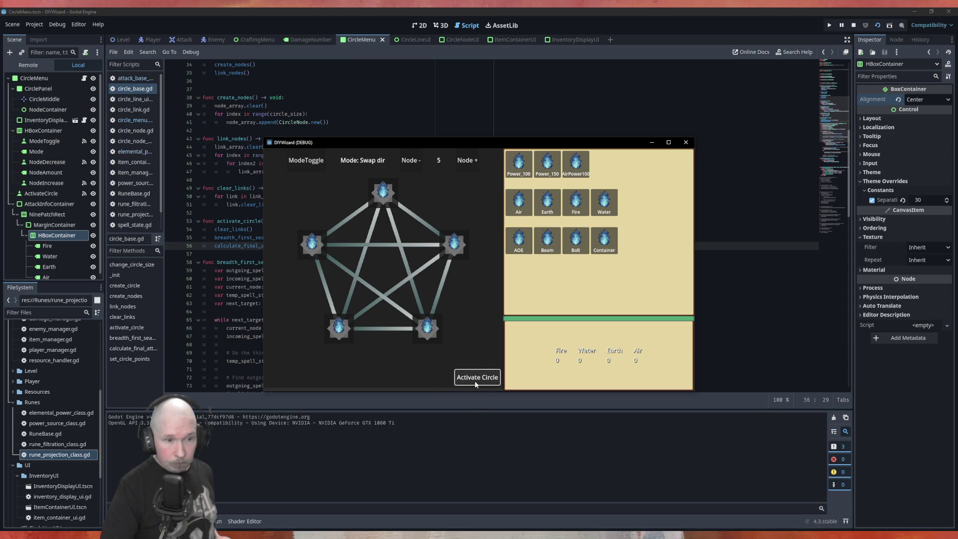
Drag the Power_100, Air and Bolt runes onto the circle's nodes
mouse_move(519, 165)
mouse_down()
mouse_move(399, 175)
mouse_move(383, 191)
mouse_up()
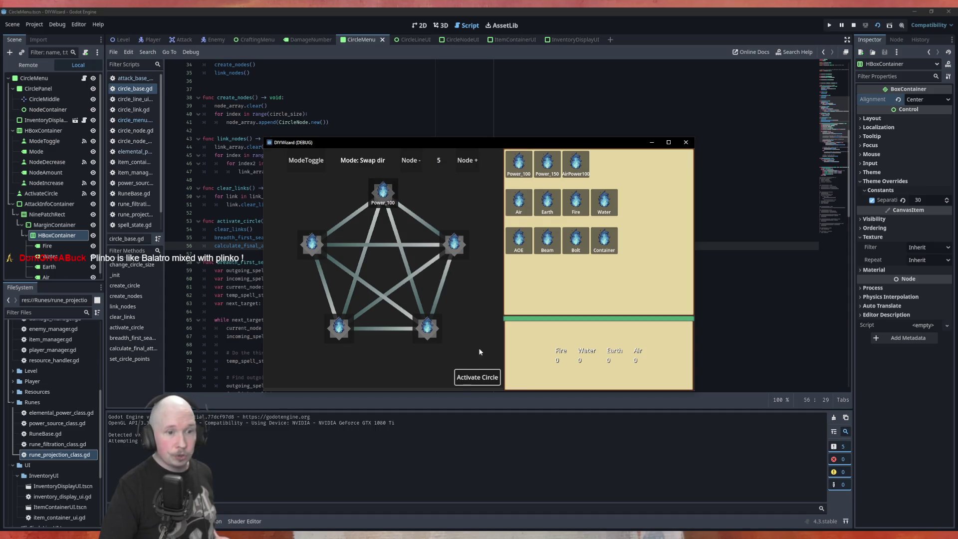
drag(519, 202, 454, 245)
click(468, 382)
mouse_move(576, 239)
mouse_down()
mouse_move(491, 308)
mouse_move(427, 327)
mouse_up()
click(474, 377)
Open the Power_100–Air and Air–Bolt links, activate the circle for Air 10, and add a sixth node
click(306, 162)
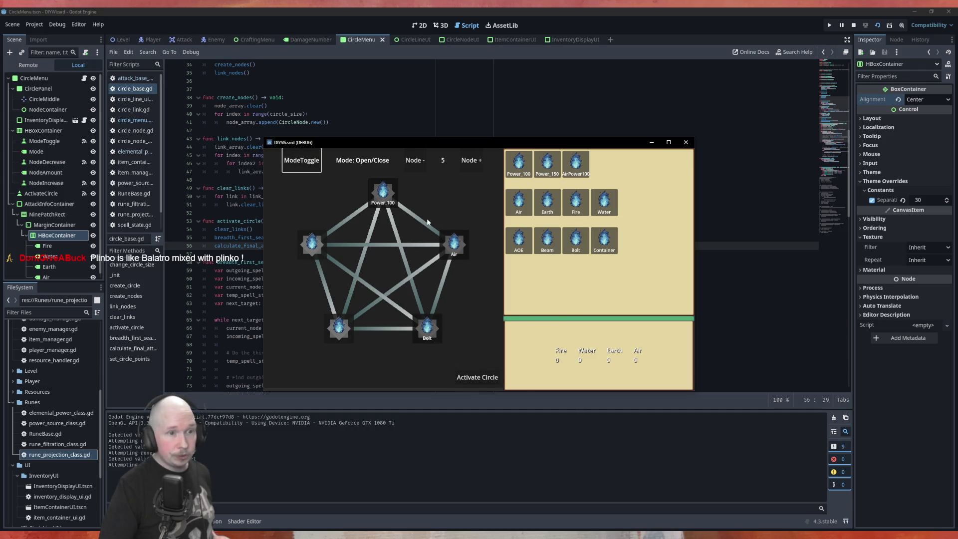
click(418, 220)
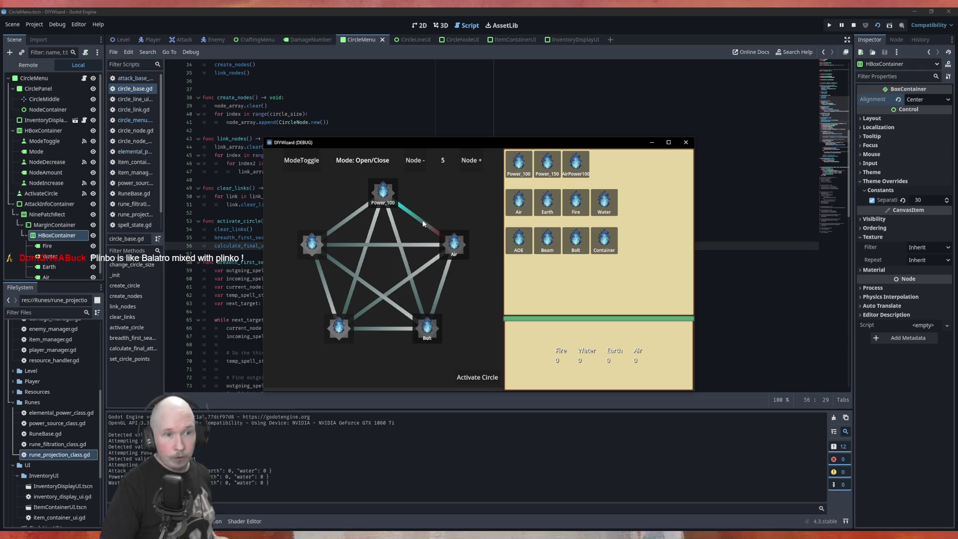
click(477, 378)
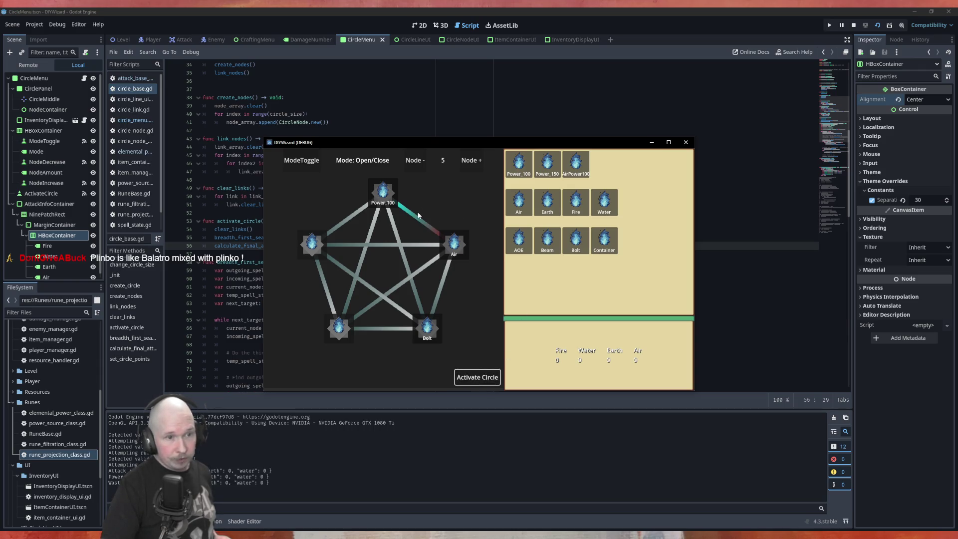
key(space)
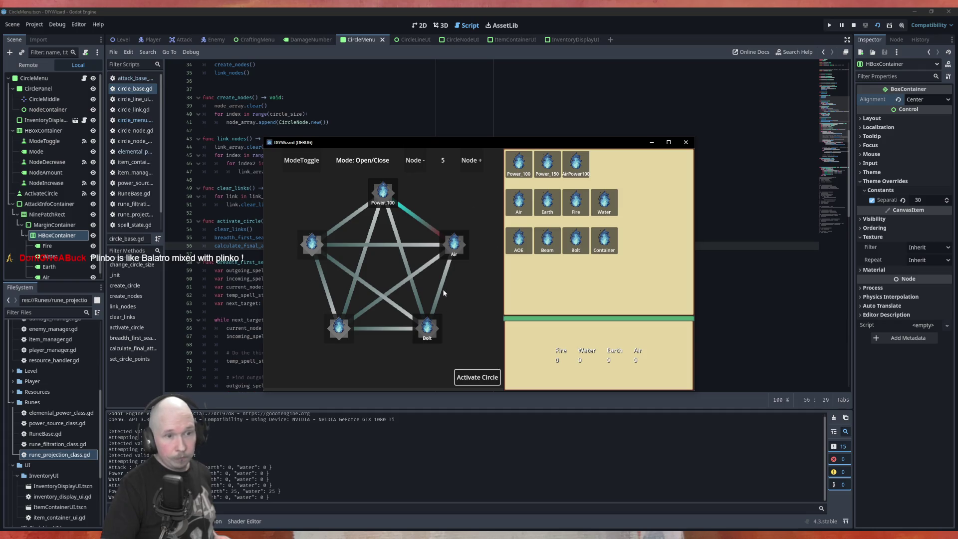
click(442, 288)
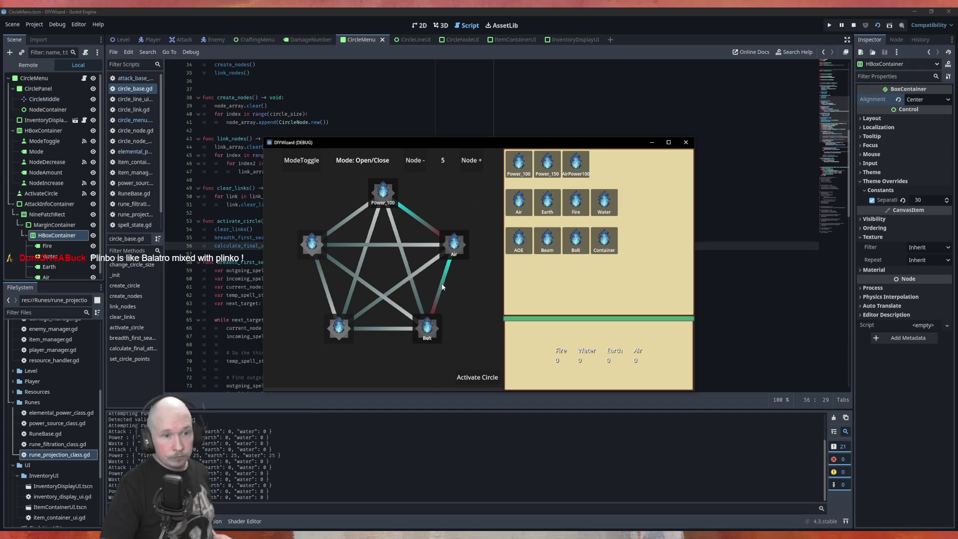
click(472, 379)
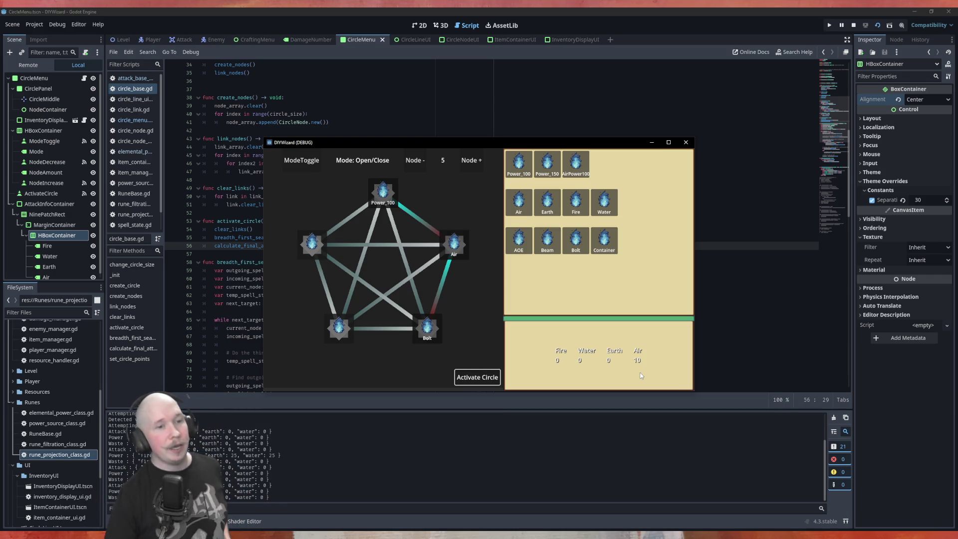
key(space)
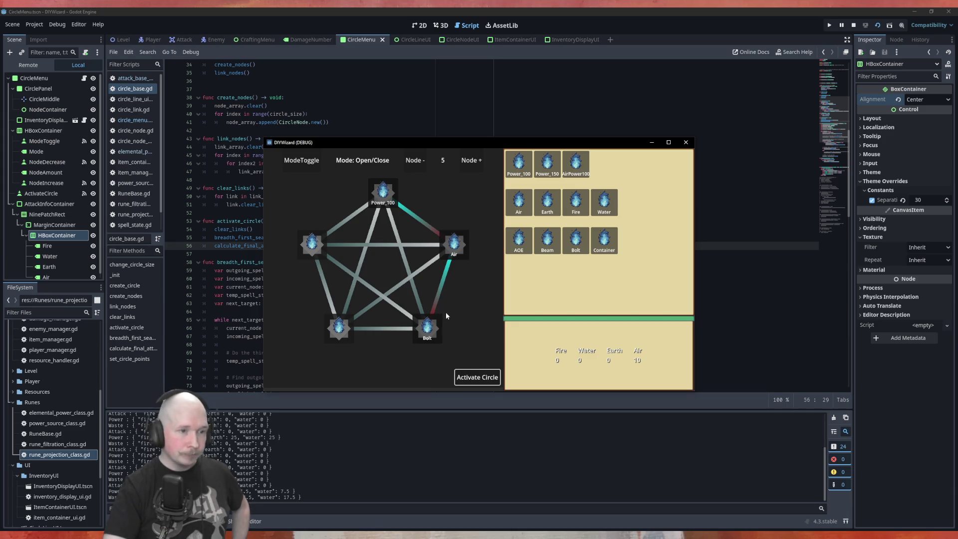
key(space)
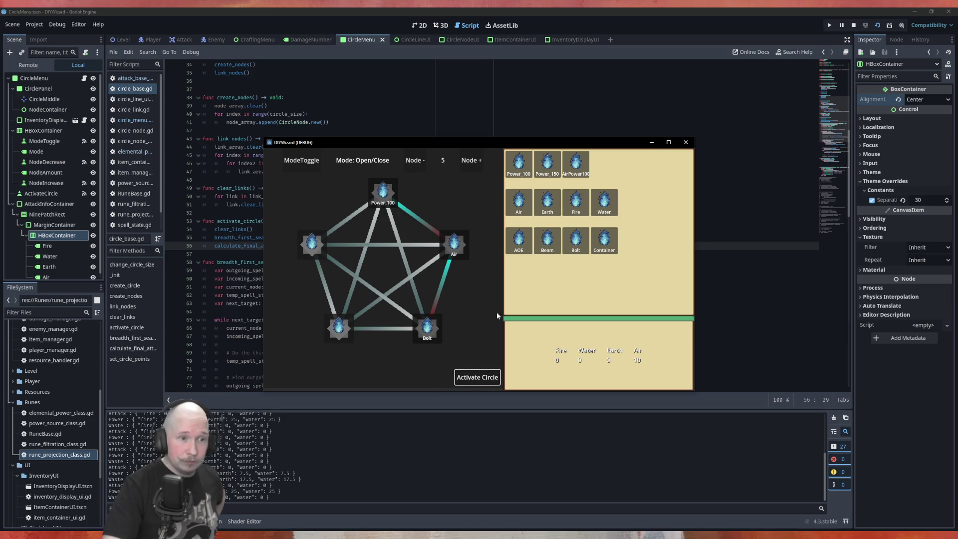
click(471, 167)
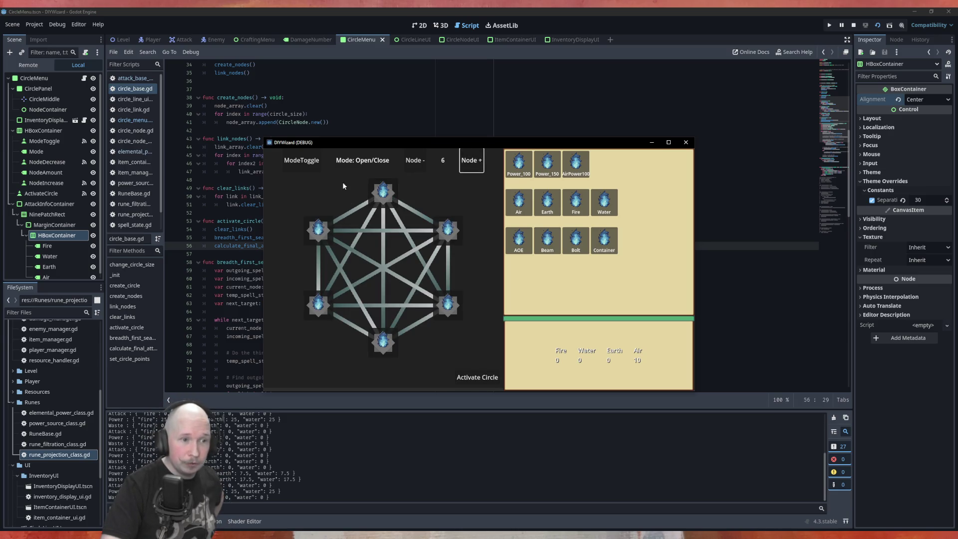
Grow the circle to seven nodes and place Power_100, Air and Bolt runes on it
click(460, 158)
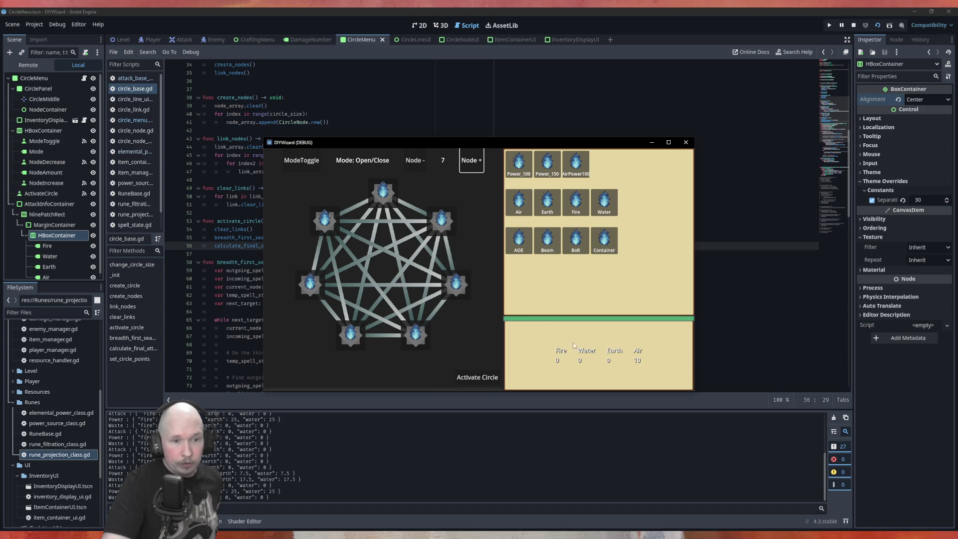
mouse_move(519, 163)
mouse_down()
mouse_move(433, 215)
mouse_move(394, 200)
mouse_move(457, 238)
mouse_up()
mouse_move(519, 163)
mouse_down()
mouse_move(460, 230)
mouse_move(442, 225)
mouse_up()
mouse_move(524, 203)
mouse_down()
mouse_move(492, 294)
mouse_move(455, 293)
mouse_up()
mouse_move(521, 202)
mouse_down()
mouse_move(498, 300)
mouse_move(512, 208)
mouse_up()
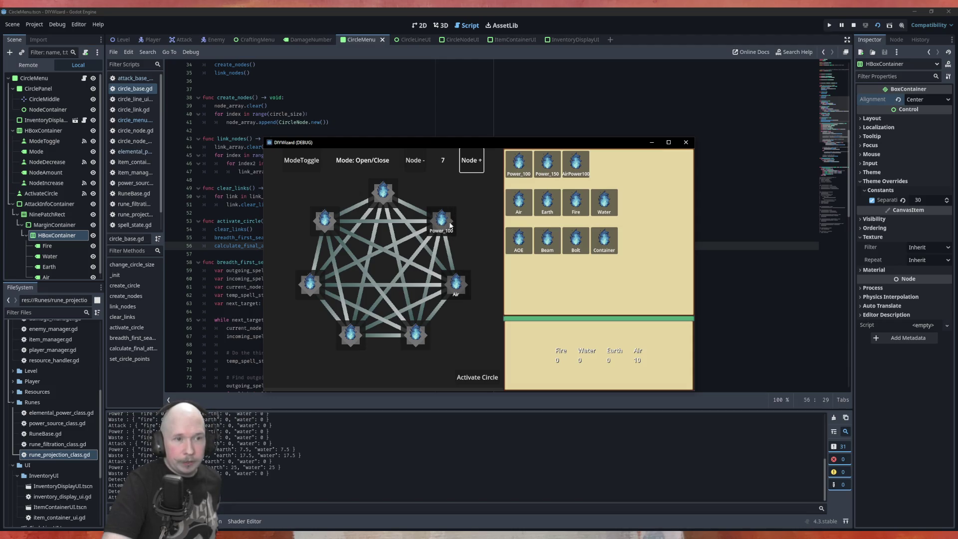
mouse_move(575, 241)
mouse_down()
mouse_move(579, 249)
mouse_move(469, 371)
mouse_move(416, 340)
mouse_up()
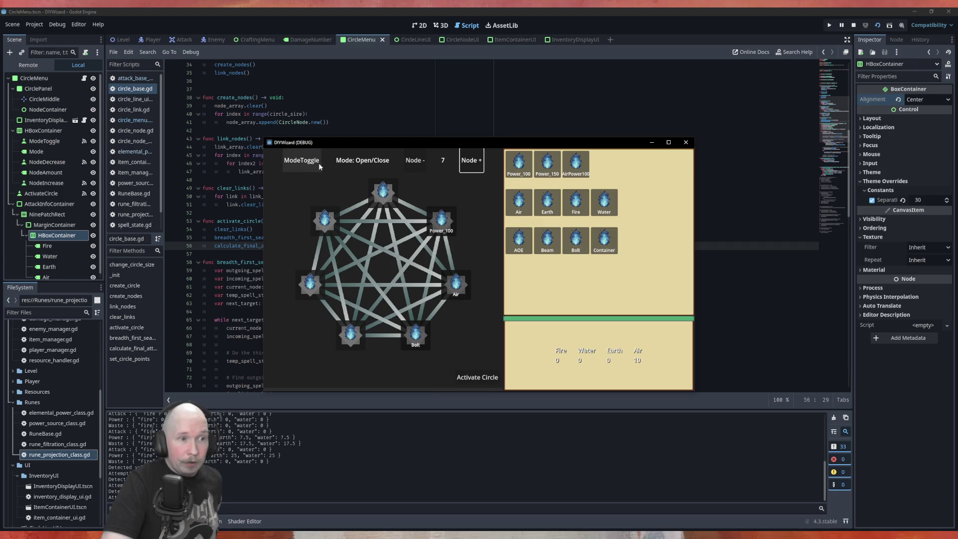
click(449, 262)
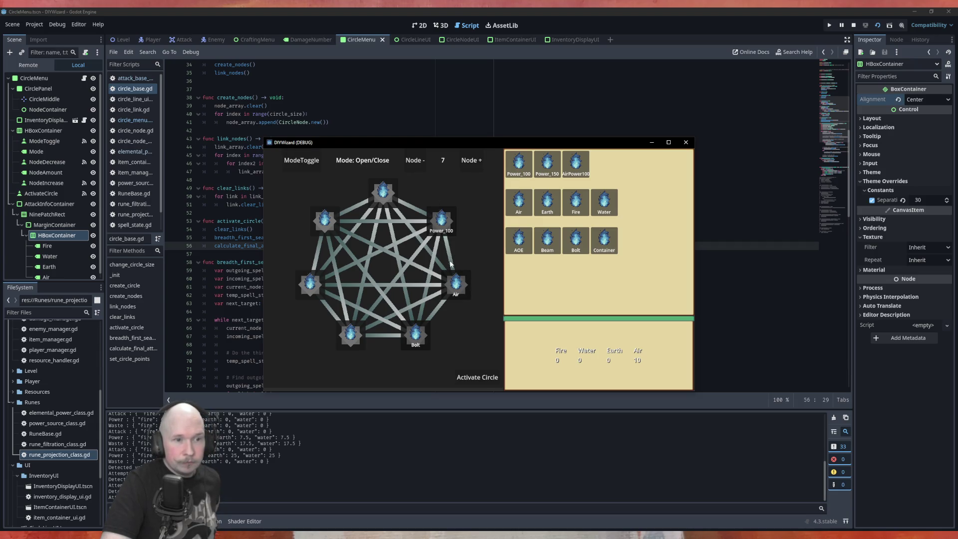
Open the Power_100–Air and Air–Bolt links, swap Earth onto the right node, and activate for Air 20
click(307, 162)
click(307, 162)
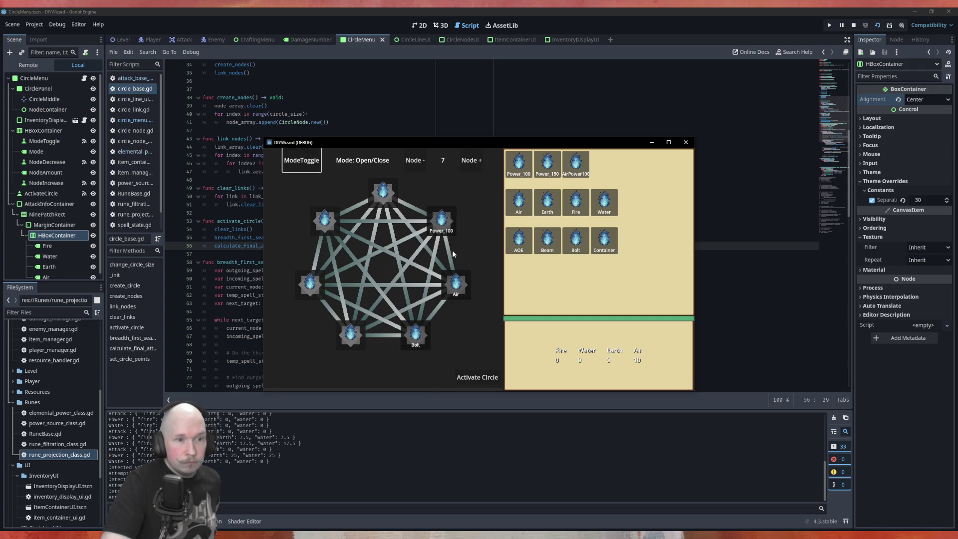
click(451, 281)
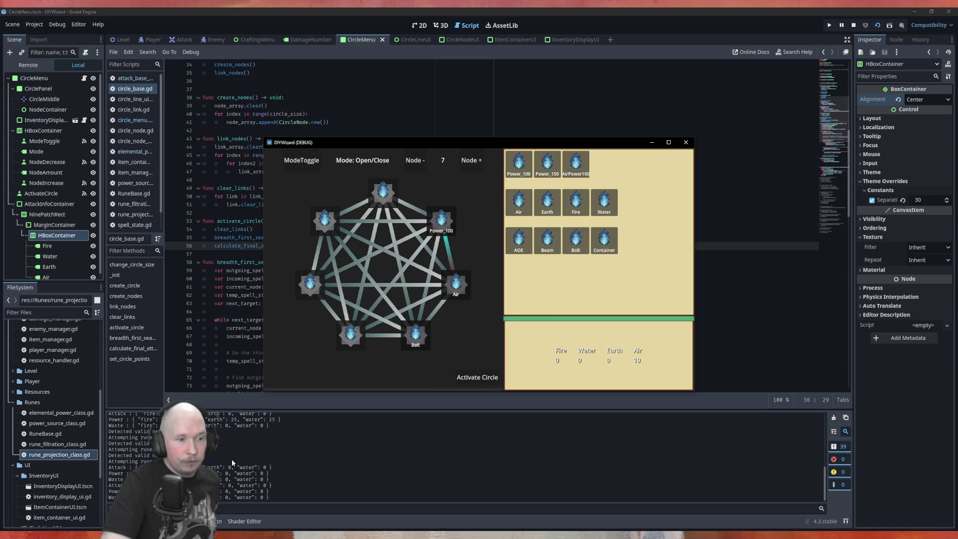
click(436, 315)
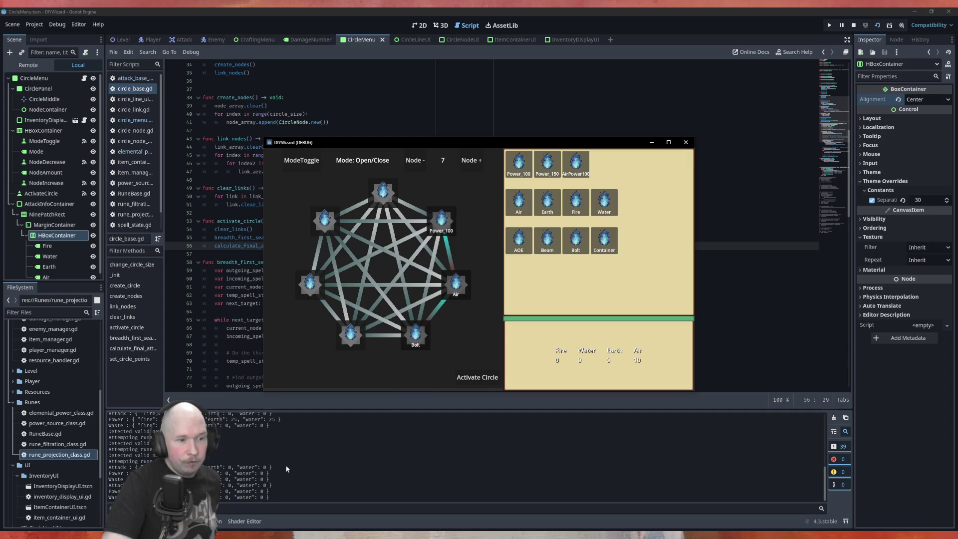
click(441, 312)
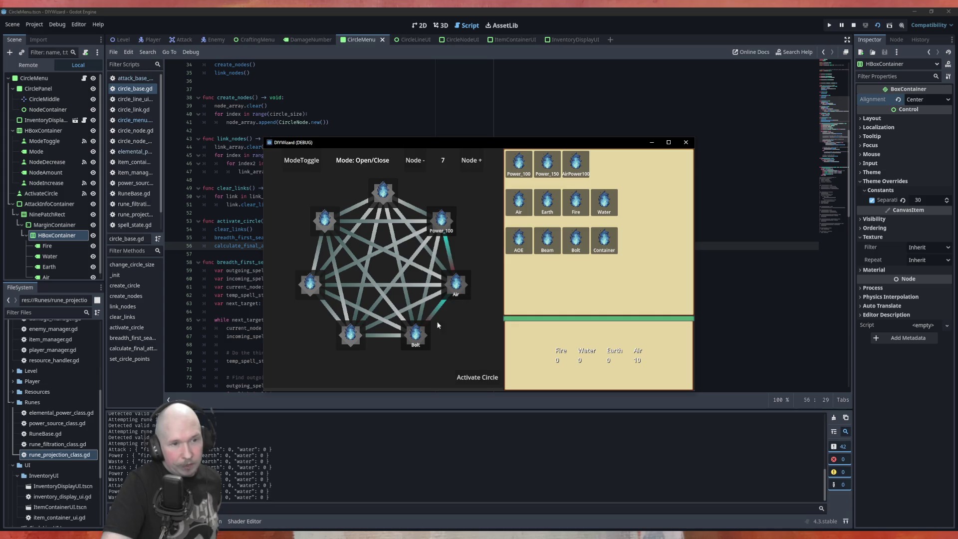
mouse_move(548, 202)
mouse_down()
mouse_move(550, 229)
mouse_move(459, 295)
mouse_move(456, 285)
mouse_up()
click(484, 380)
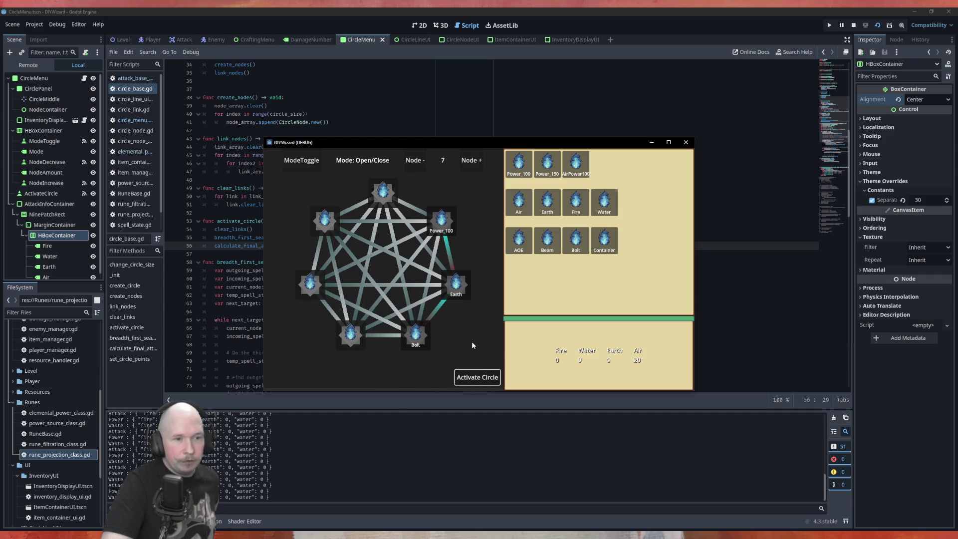
Open the top-node–Power_100 link, activate the circle for Air 40, then remove a node
click(409, 206)
click(477, 378)
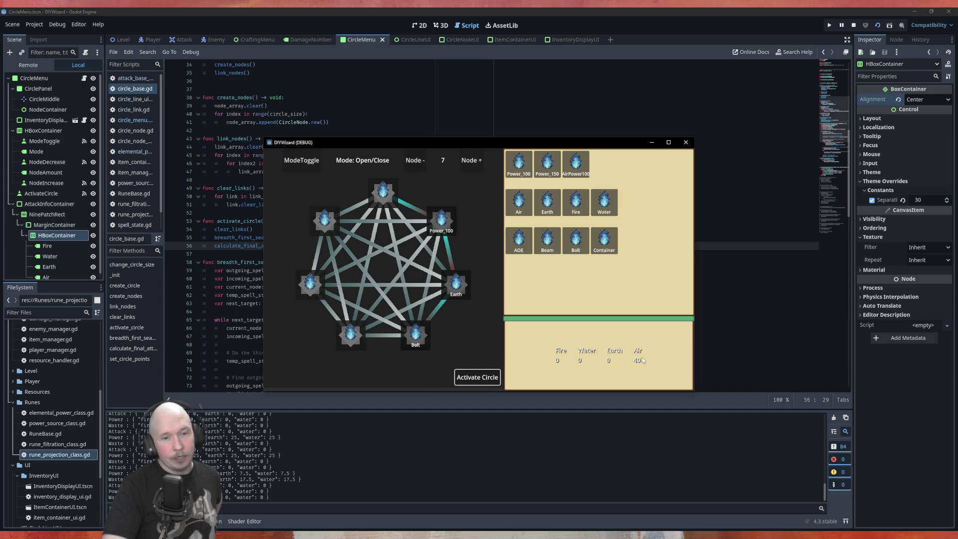
click(419, 166)
Shrink the circle to 3 nodes and place Power_100, Fire and Bolt runes on them
click(419, 167)
click(419, 166)
click(419, 166)
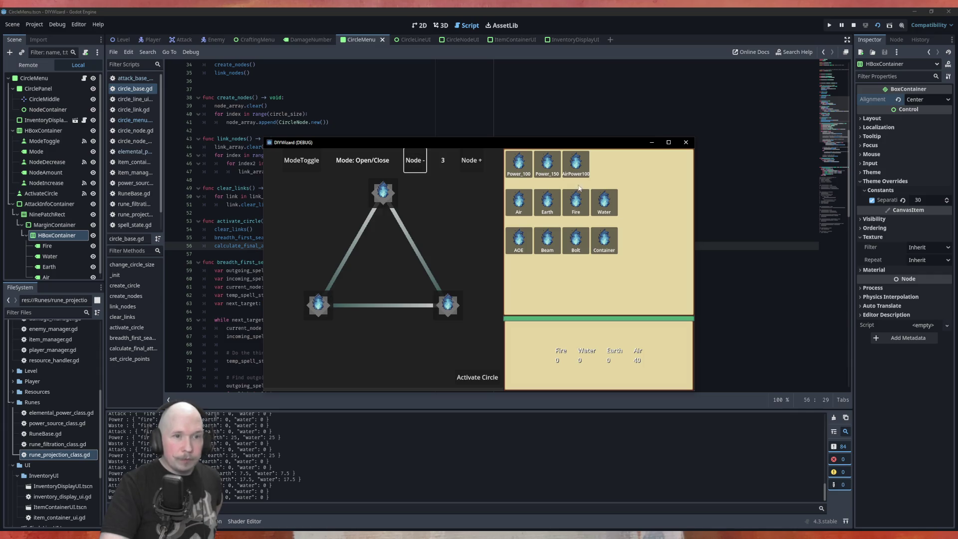
drag(519, 162, 383, 192)
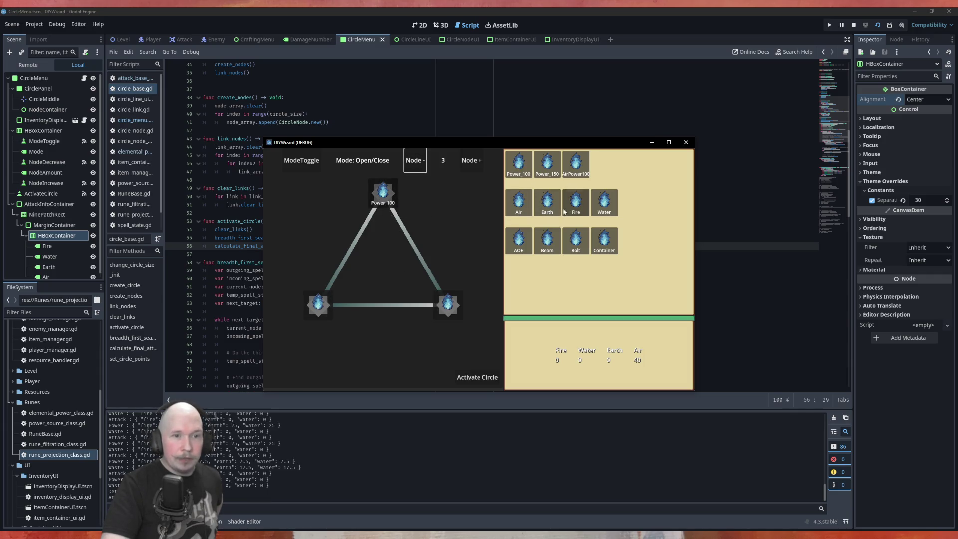
drag(572, 207, 447, 305)
mouse_move(574, 242)
mouse_down()
mouse_move(544, 284)
mouse_move(309, 330)
mouse_move(313, 299)
mouse_up()
click(302, 161)
click(302, 161)
Open the Power_100–Fire and Fire–Bolt links
click(414, 255)
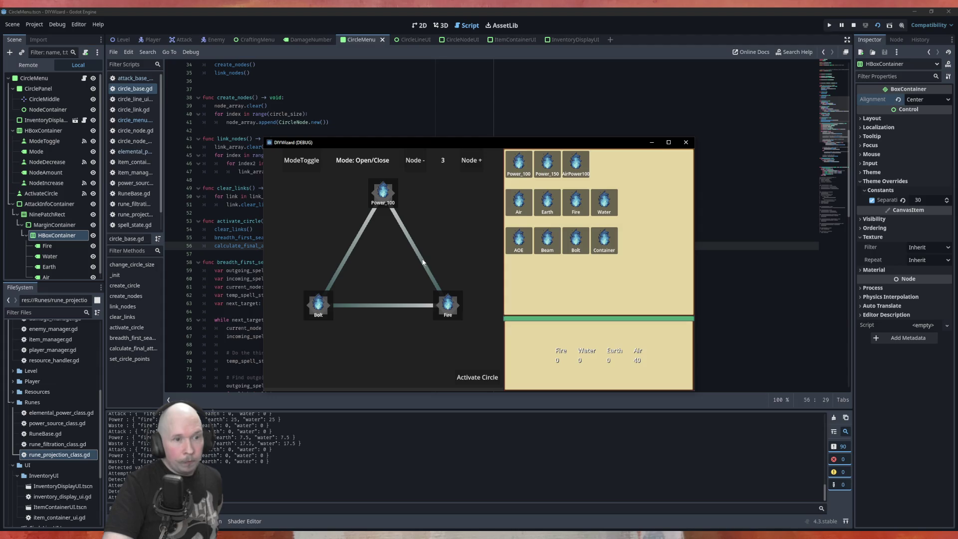
click(403, 305)
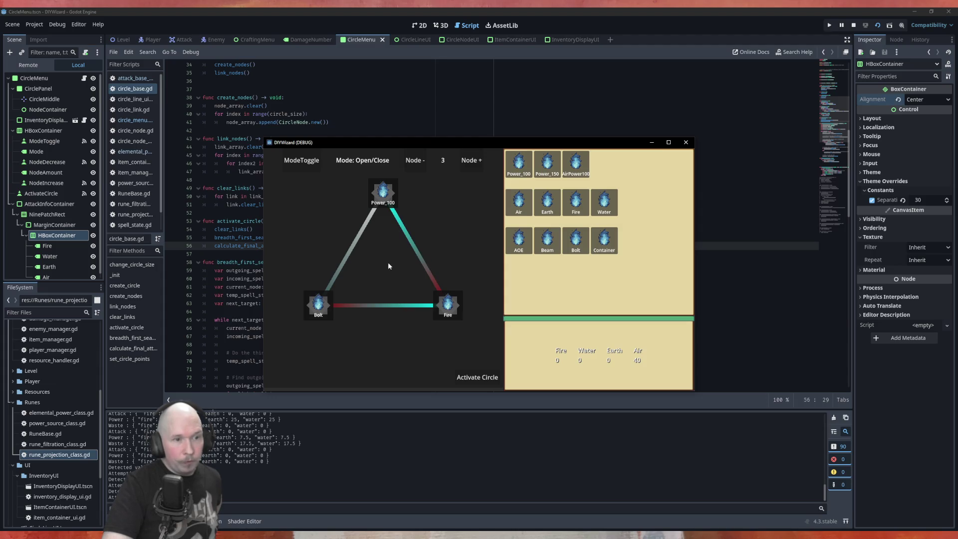
click(409, 243)
click(384, 307)
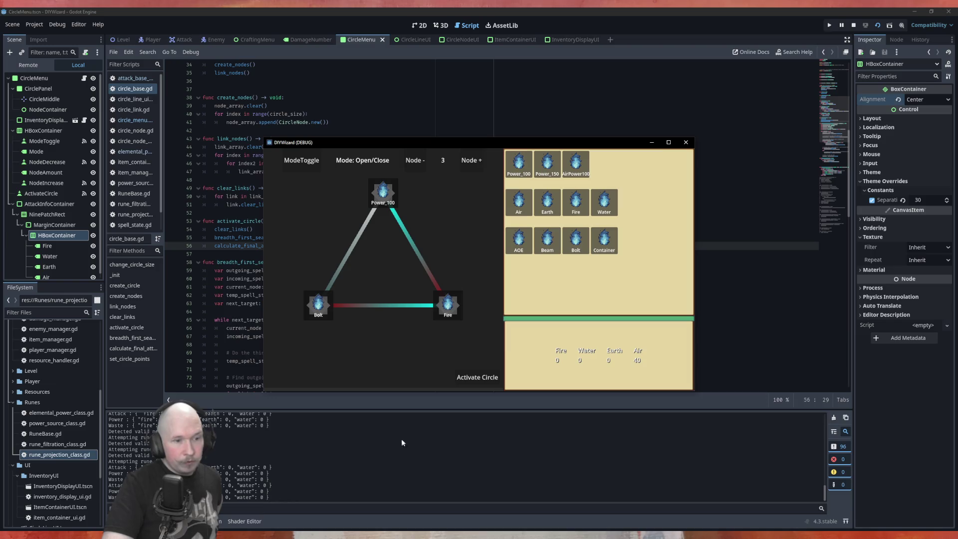
Activate the circle repeatedly, raising Fire to 780 and Air to 280
click(487, 380)
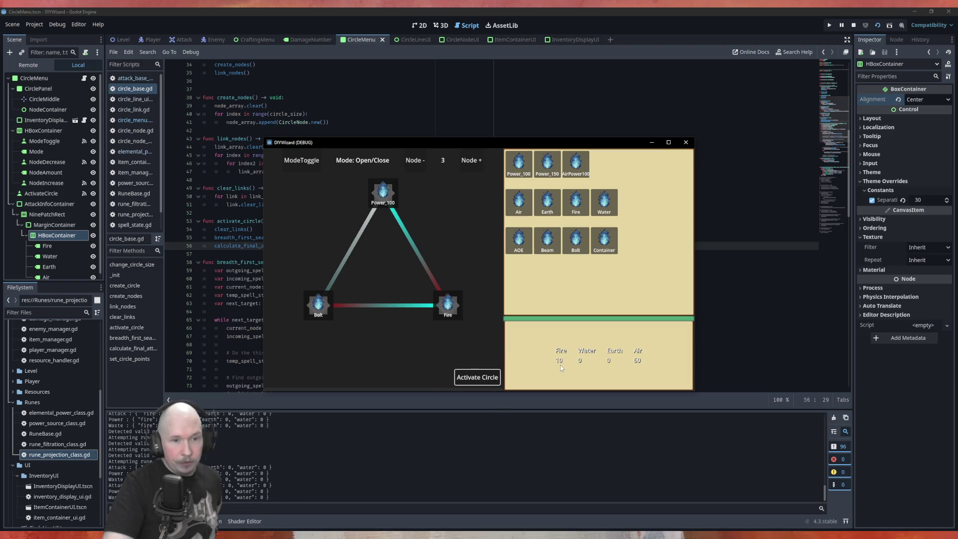
click(439, 256)
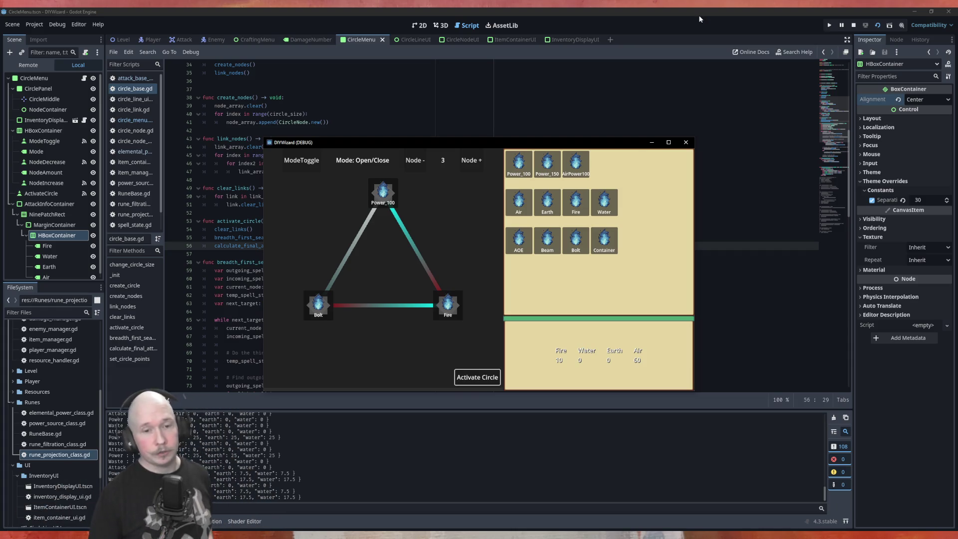
click(469, 380)
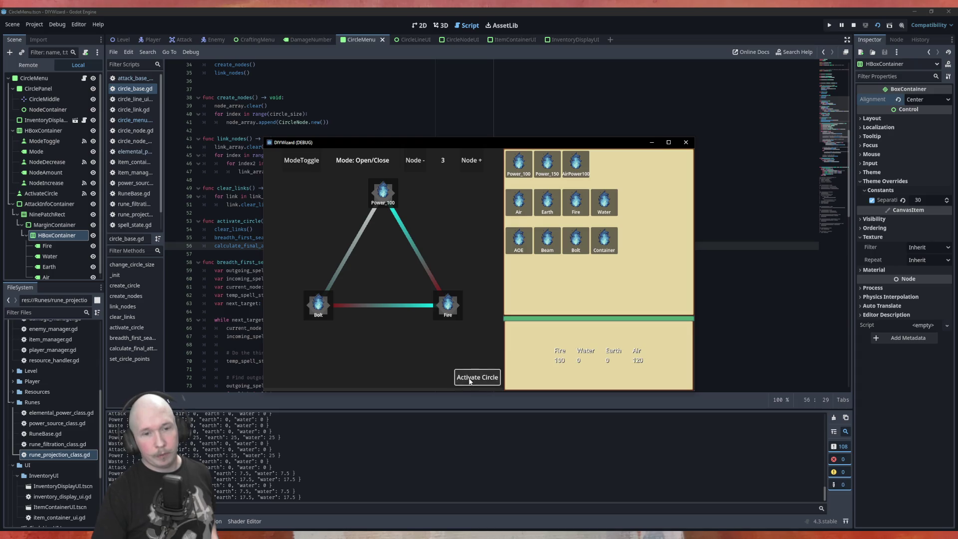
click(469, 381)
click(469, 381)
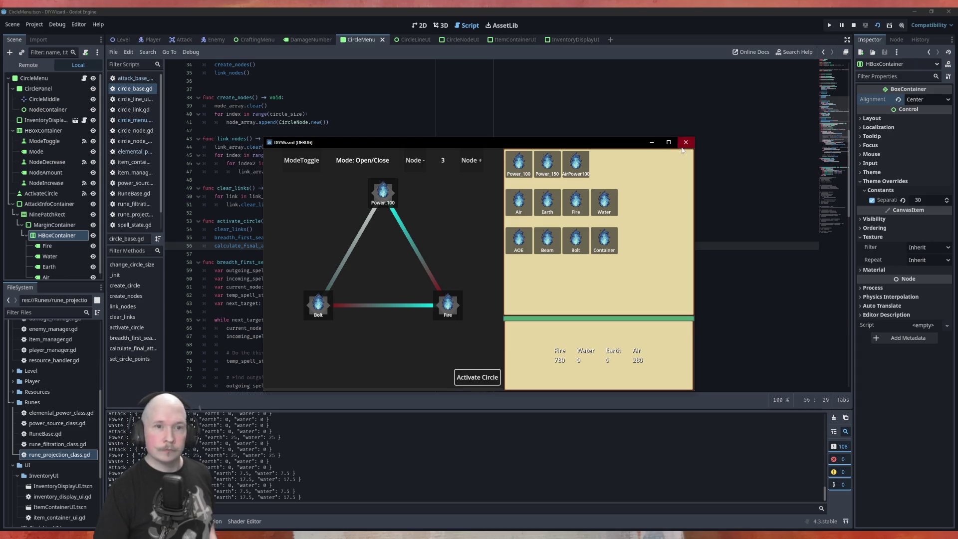
Close the game window and add a final_attack line at the top of calculate_final_attack()
click(685, 142)
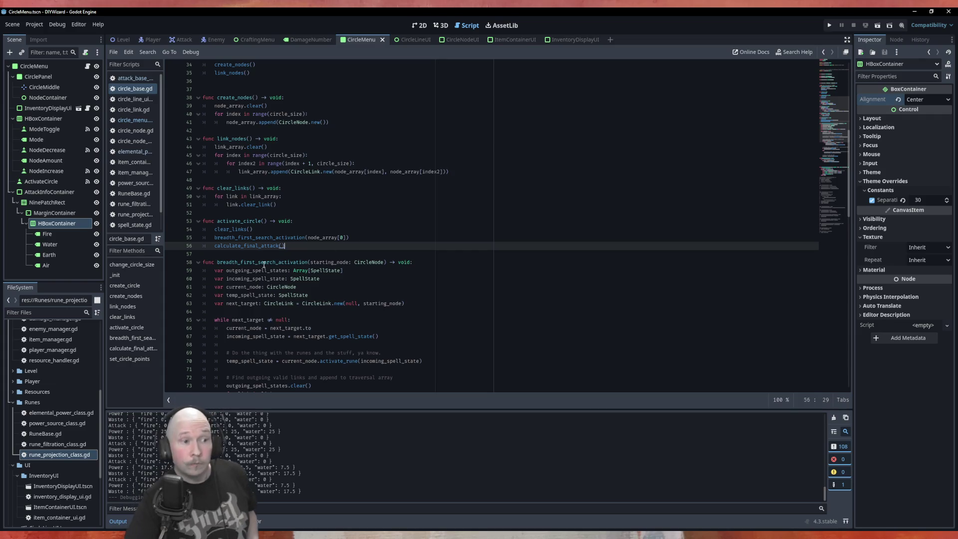
scroll(310, 255, down, 10)
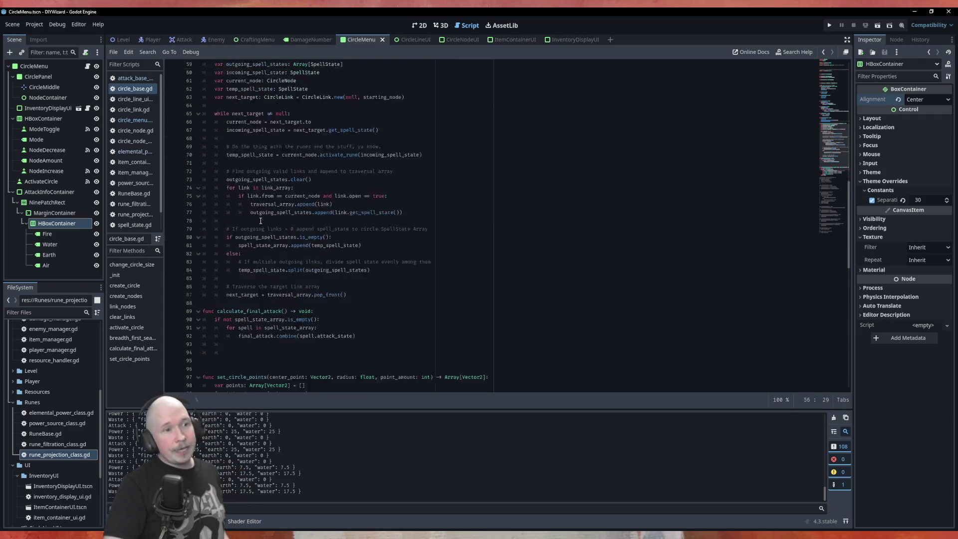
click(333, 270)
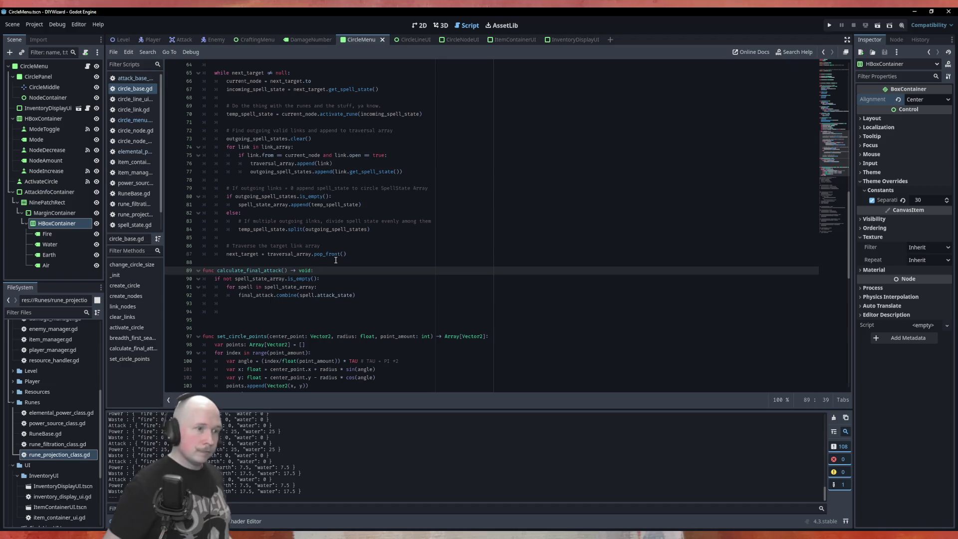
key(Return)
text(final_attack)
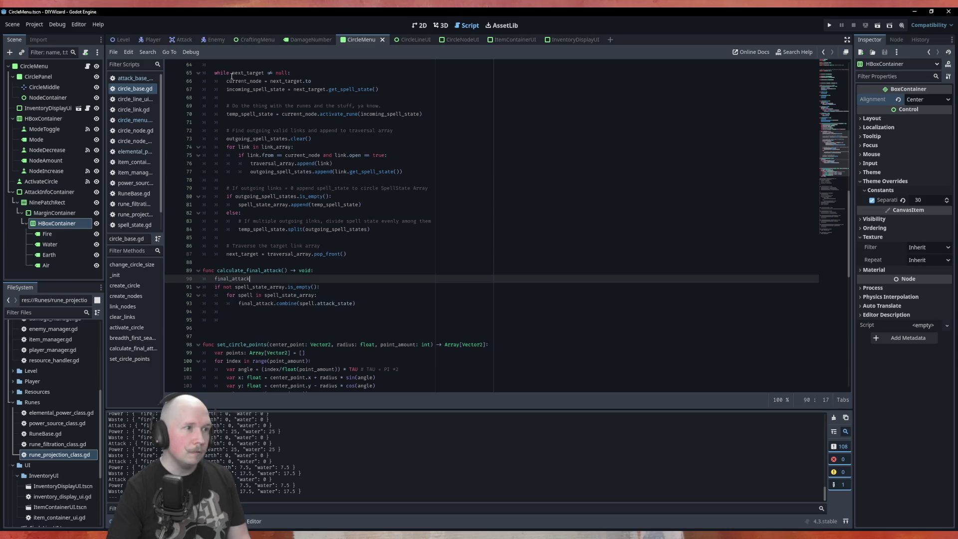
Open attack_base_class.gd in the script editor and look through it
click(144, 78)
scroll(292, 322, down, 3)
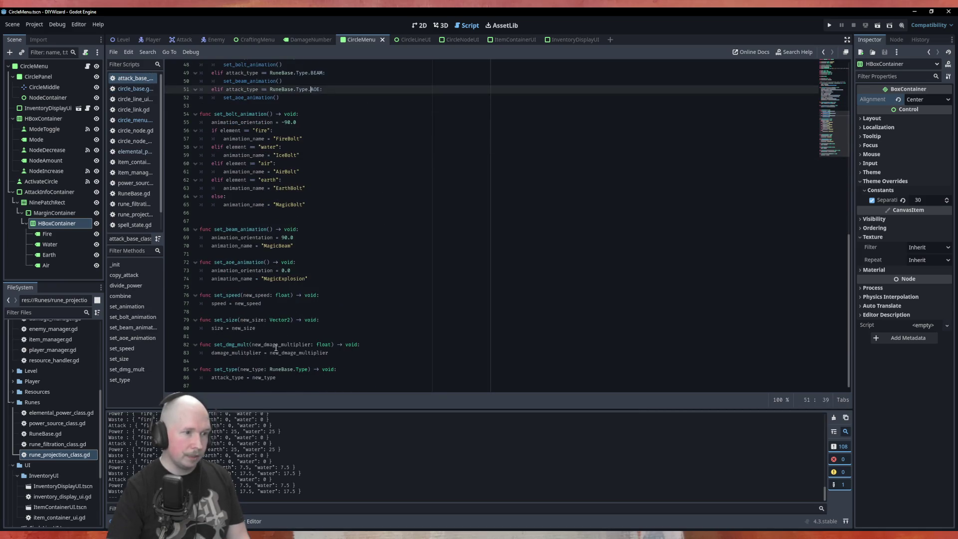
scroll(277, 345, up, 6)
scroll(280, 341, up, 7)
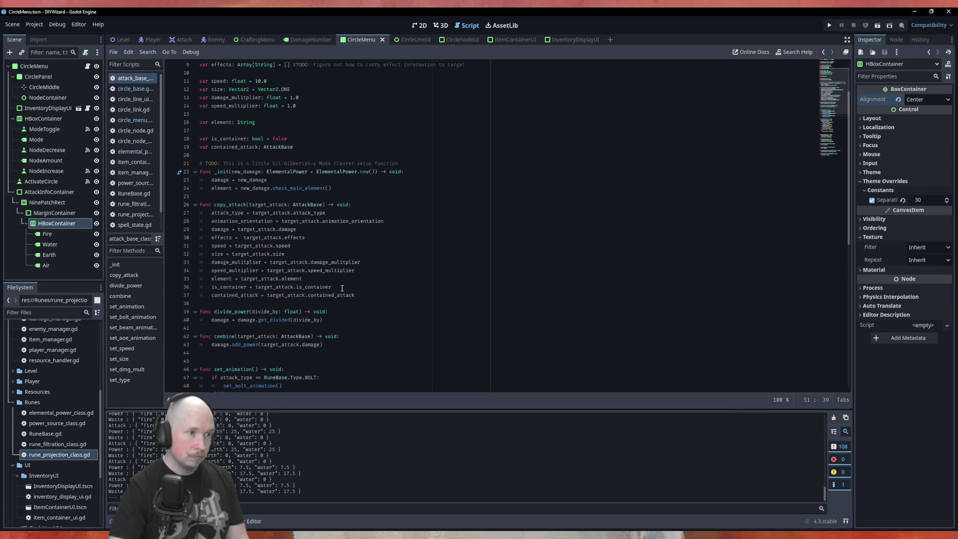
scroll(362, 303, up, 3)
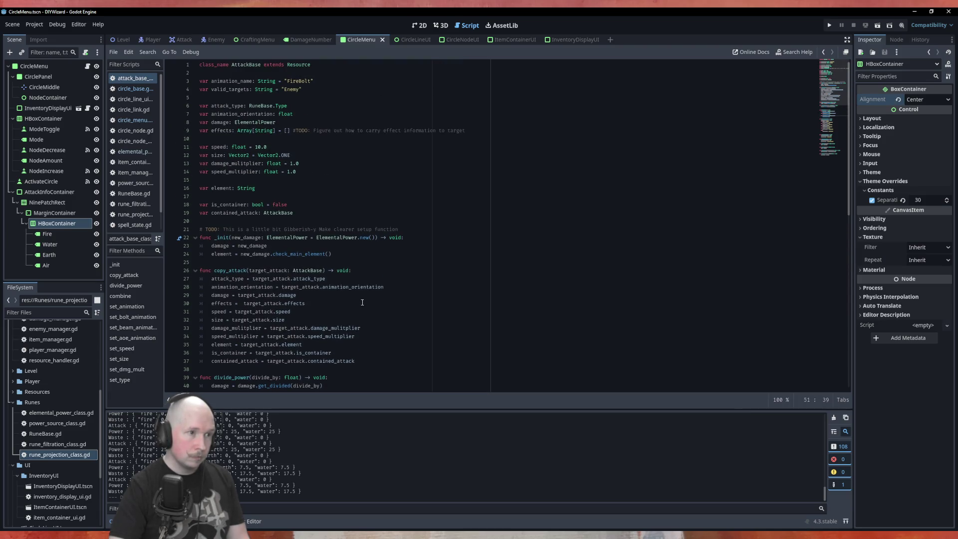
scroll(362, 302, down, 4)
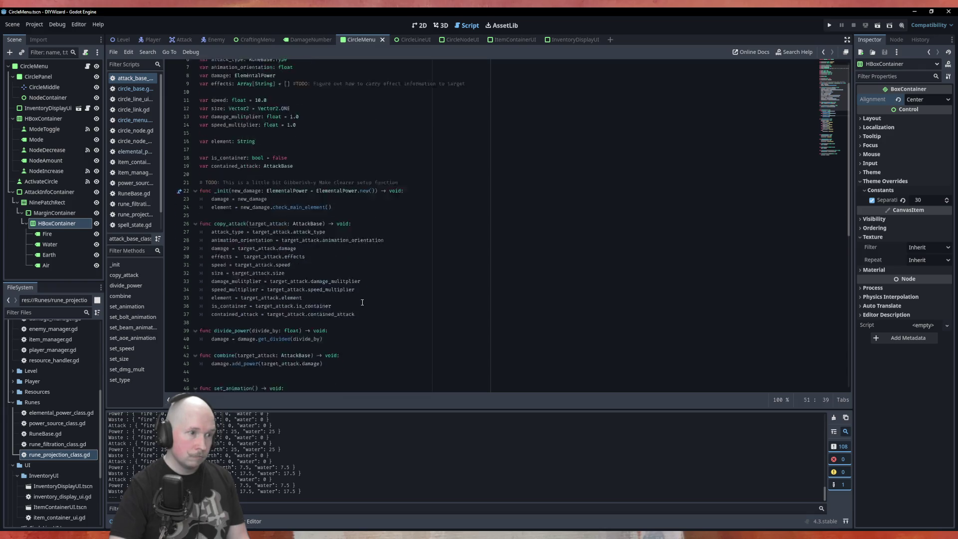
Add a new 'func clear() -> void' function below _init
click(270, 156)
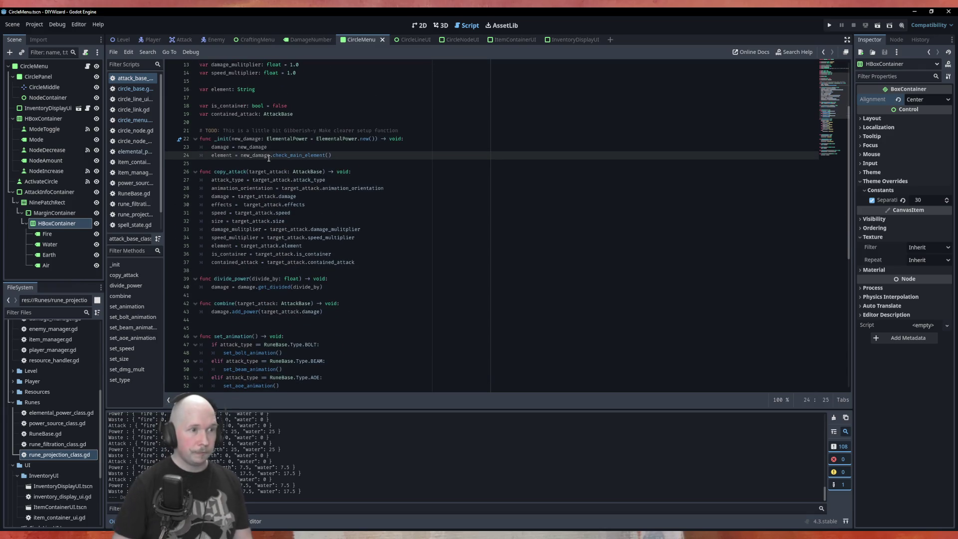
key(Down)
key(Return)
key(Return)
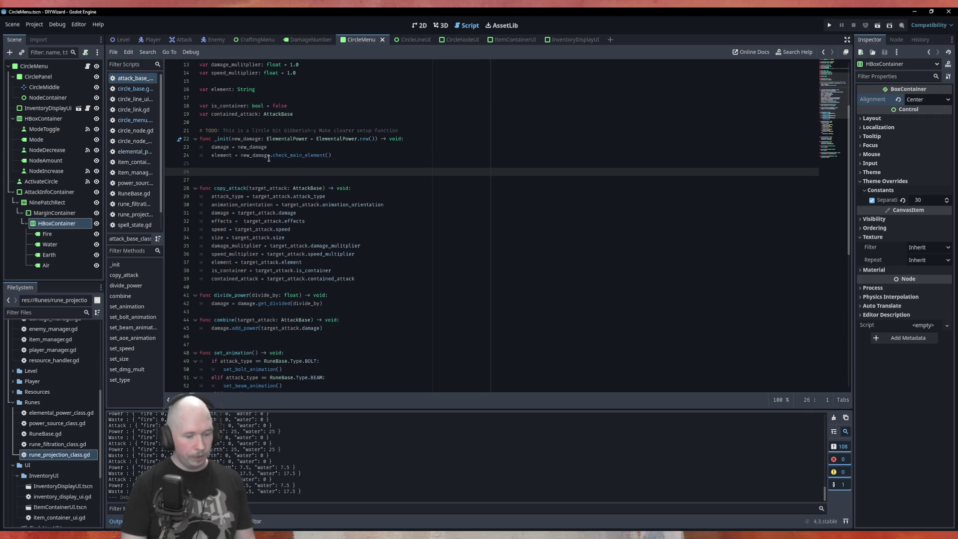
text(f)
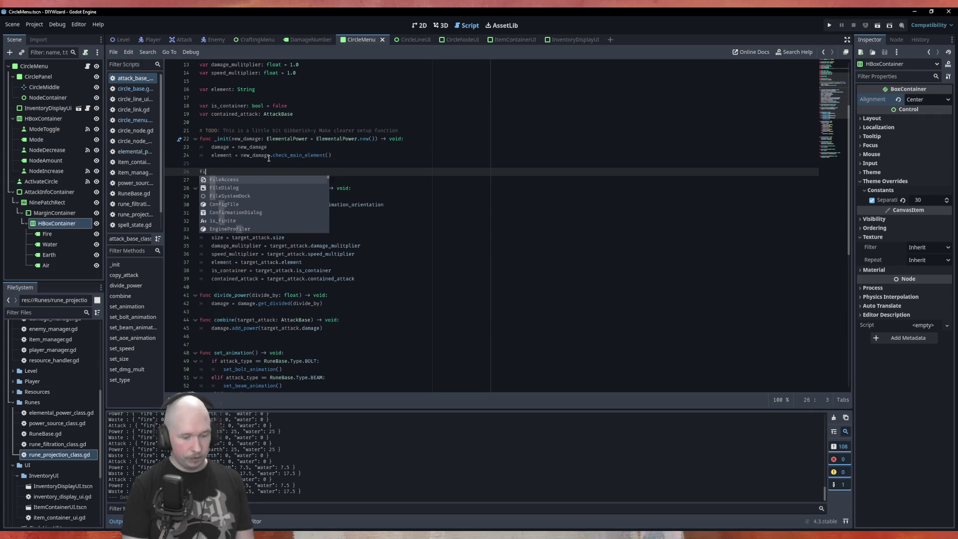
text(unc clear()
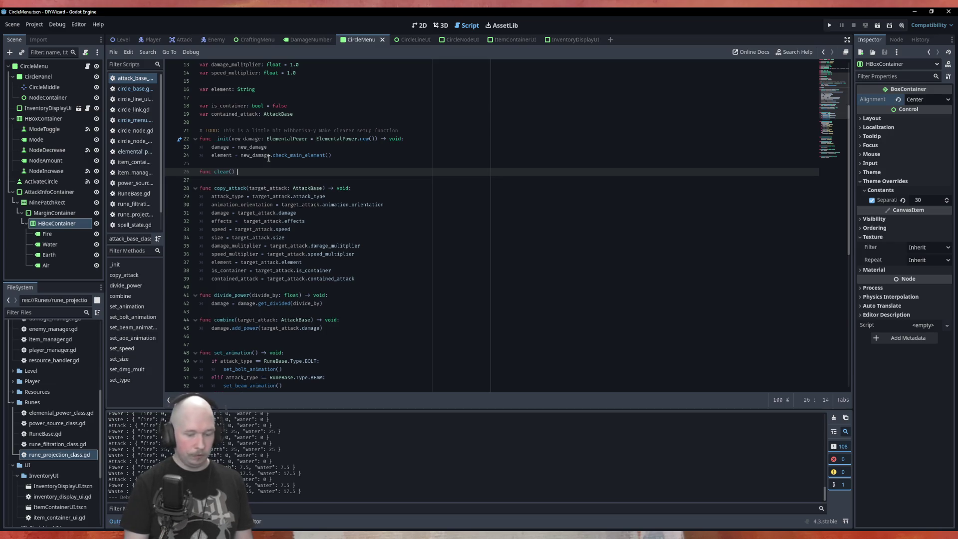
text(> void:)
key(Return)
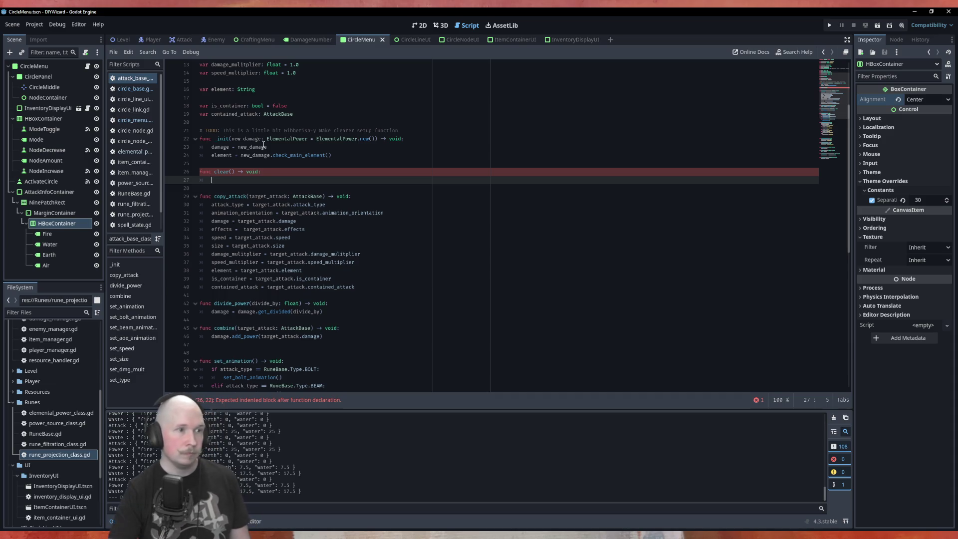
Copy the damage and element lines into clear(), resetting damage to ElementalPower.new()
mouse_move(339, 155)
mouse_down()
mouse_move(299, 165)
mouse_move(204, 150)
mouse_up()
key(ctrl+c)
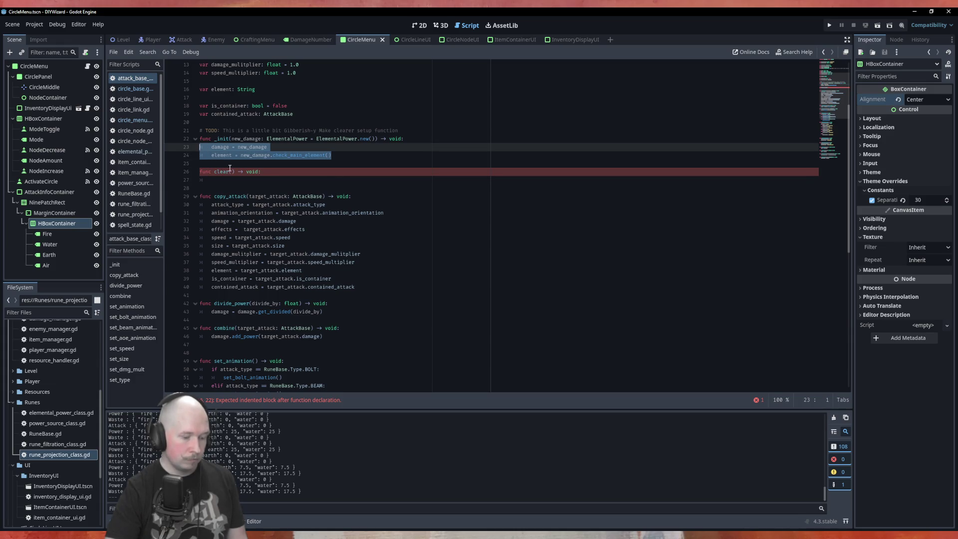
click(247, 182)
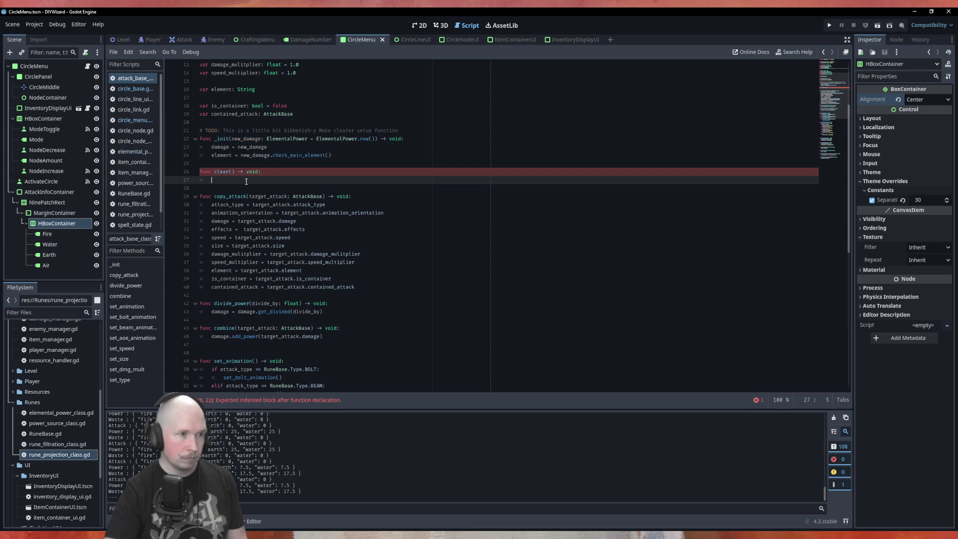
key(ctrl+v)
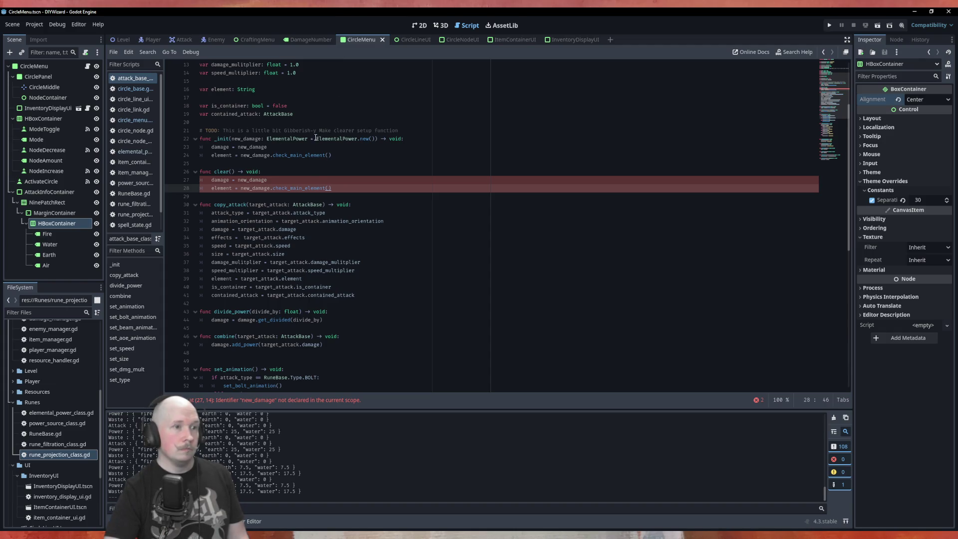
drag(310, 139, 374, 140)
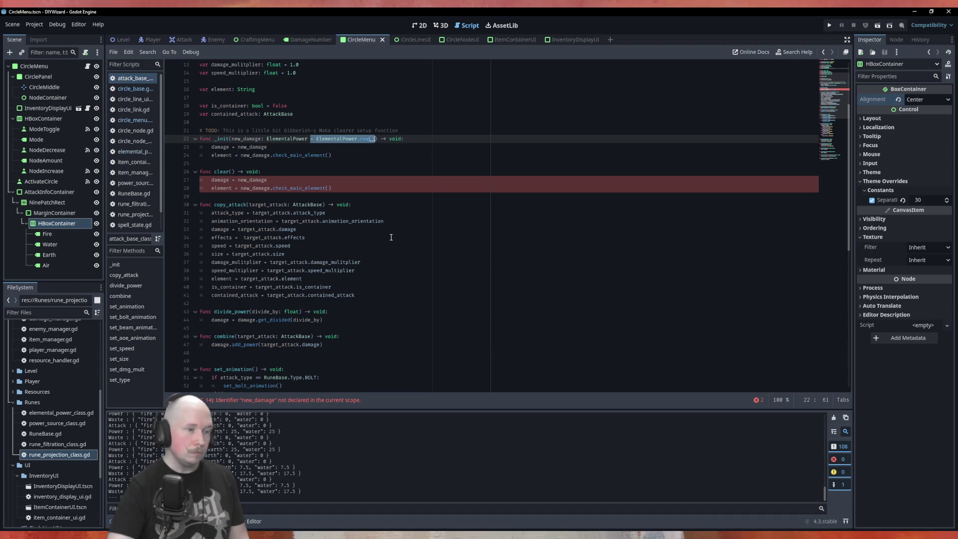
click(281, 180)
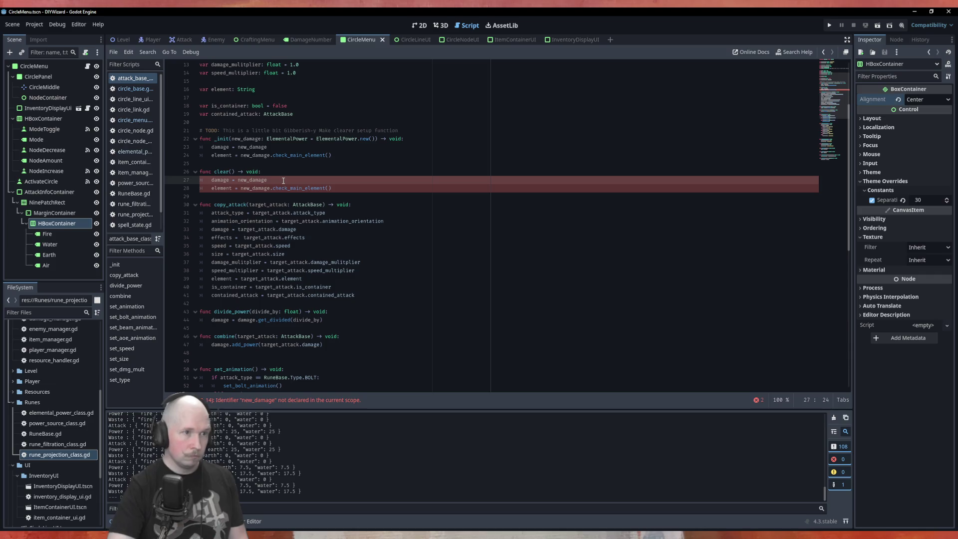
key(BackSpace)
key(BackSpace)
key(BackSpace)
key(BackSpace)
key(BackSpace)
key(BackSpace)
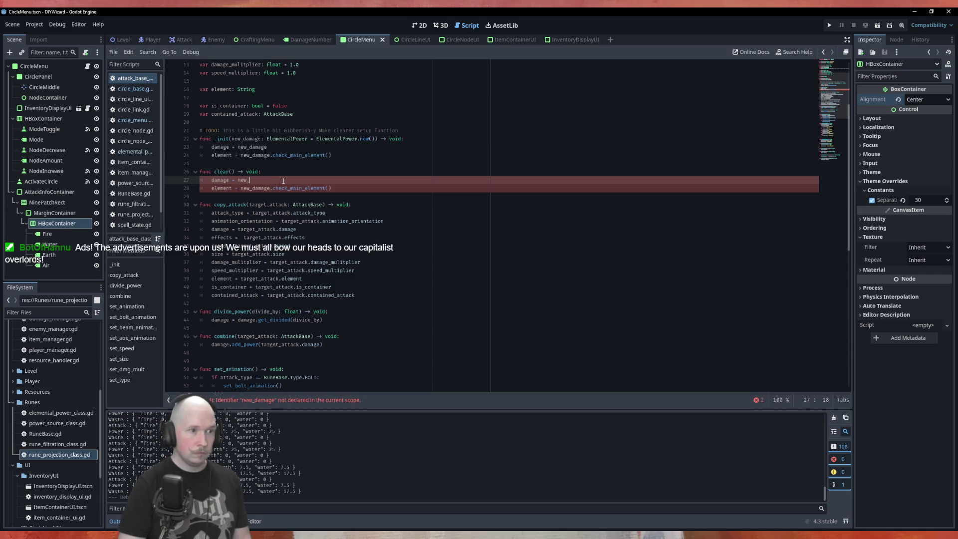
text(= ElementalPower.new())
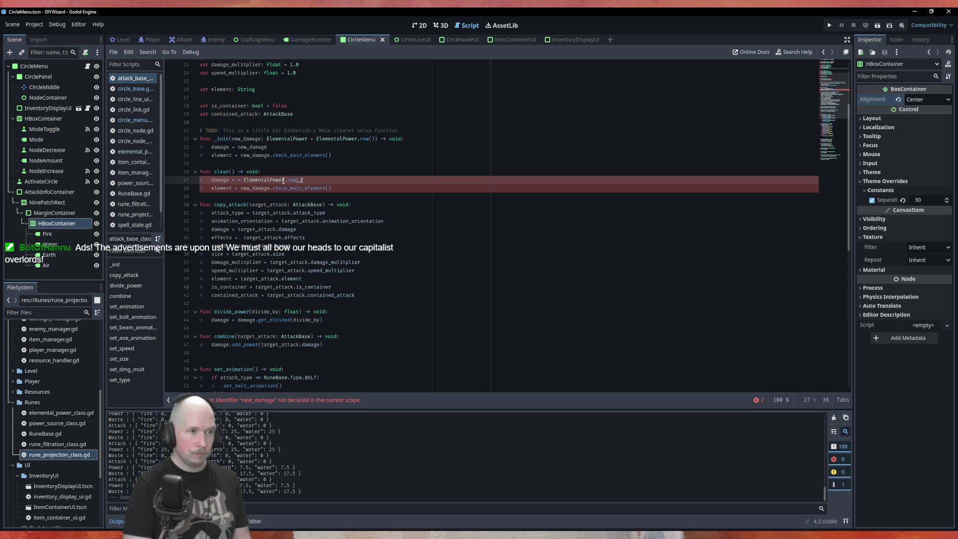
key(alt+Left)
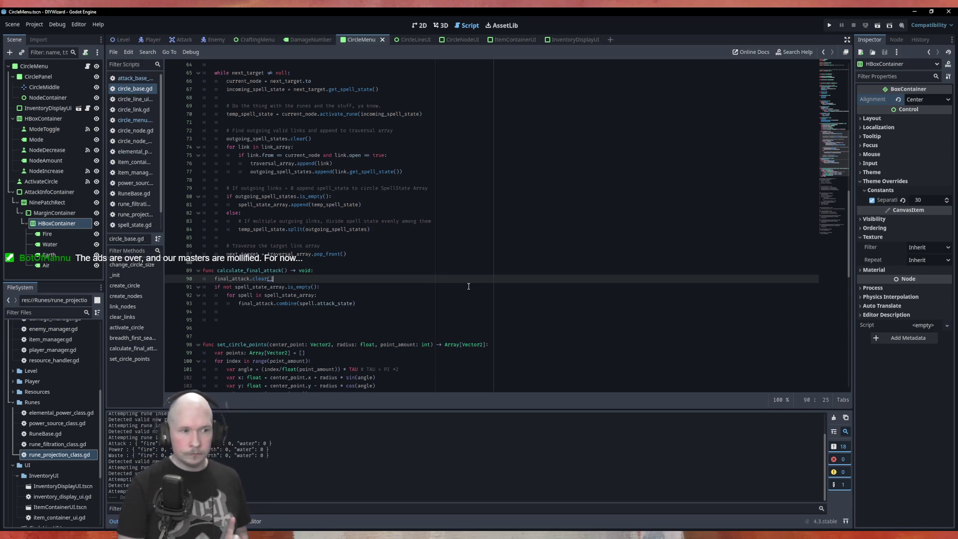
End calculate_final_attack with spell_state_array.clear(), save circle_base.gd and run the game
key(Down)
key(Down)
key(Down)
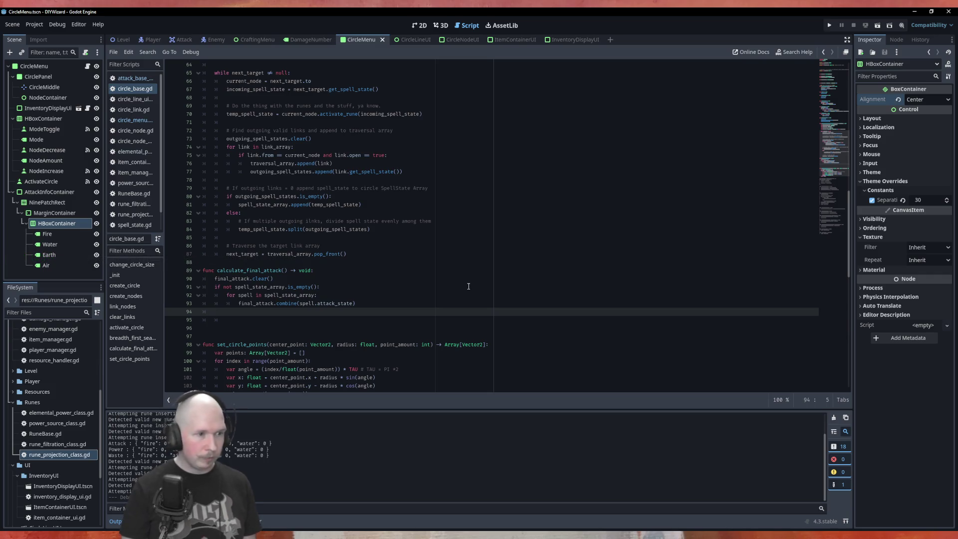
text(spell)
key(Return)
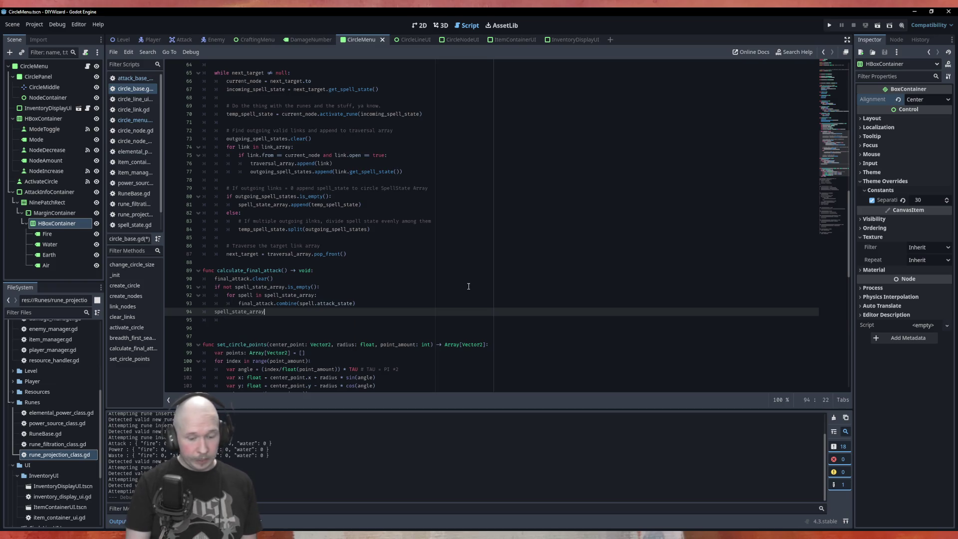
text(cl)
key(Return)
key(Up)
key(Up)
key(Up)
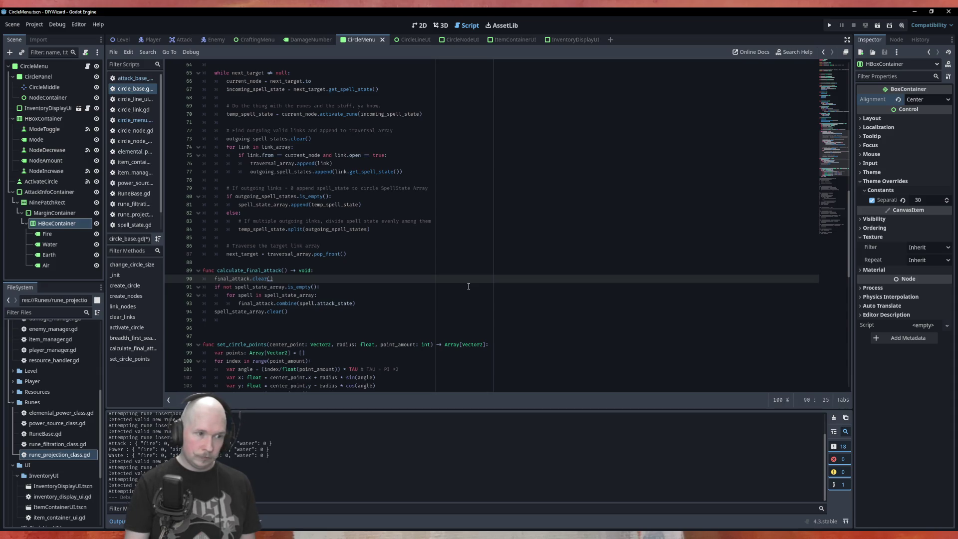
key(ctrl+s)
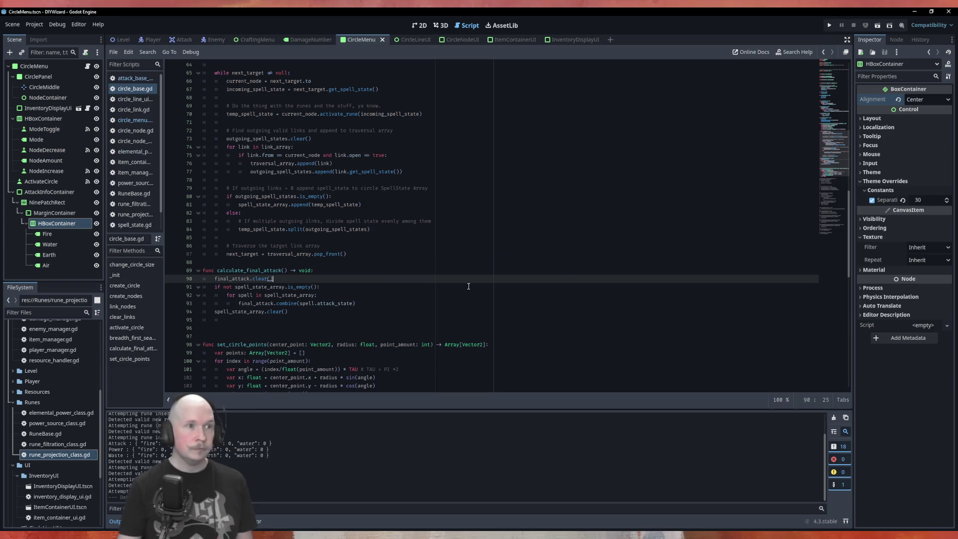
key(F5)
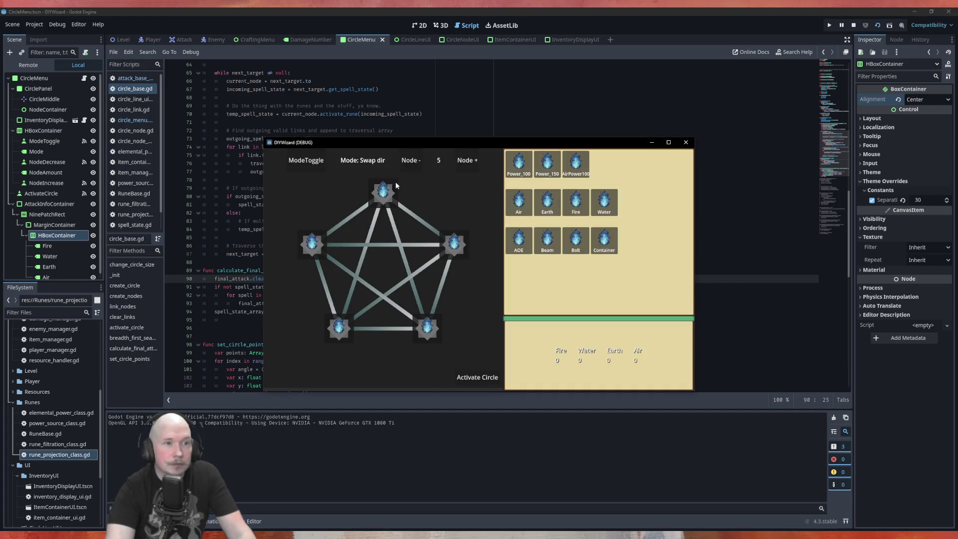
Shrink the circle to 3 nodes and place Power_150, Earth and Beam runes
click(411, 160)
click(411, 160)
mouse_move(519, 164)
mouse_down()
mouse_move(506, 202)
mouse_move(399, 204)
mouse_move(482, 202)
mouse_up()
mouse_move(547, 164)
mouse_down()
mouse_move(417, 235)
mouse_move(384, 196)
mouse_up()
mouse_move(547, 202)
mouse_down()
mouse_move(504, 322)
mouse_move(448, 306)
mouse_up()
mouse_move(547, 242)
mouse_down()
mouse_move(359, 337)
mouse_move(332, 307)
mouse_up()
Switch to Open/Close link mode, open the Beam–Earth link and activate, yielding Earth 15
click(309, 165)
click(306, 160)
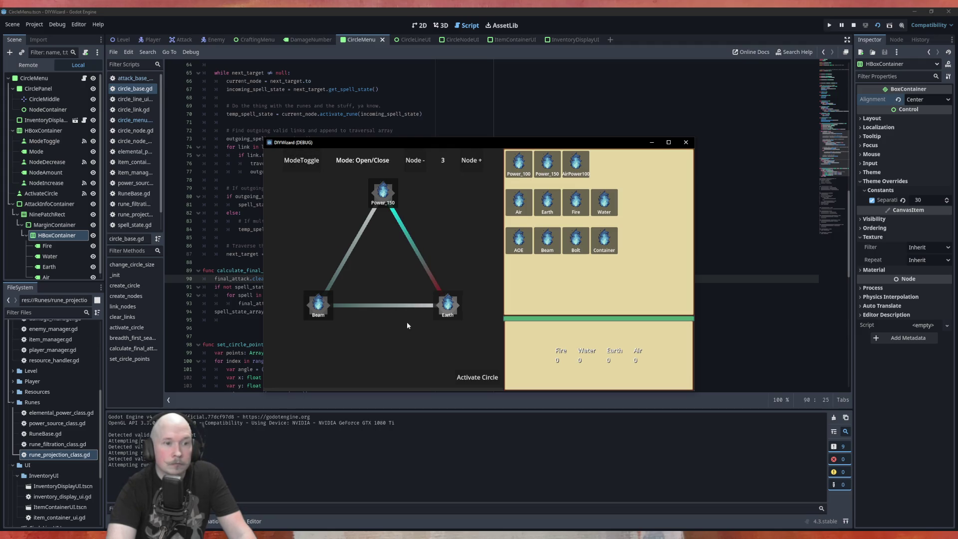
click(384, 306)
click(476, 379)
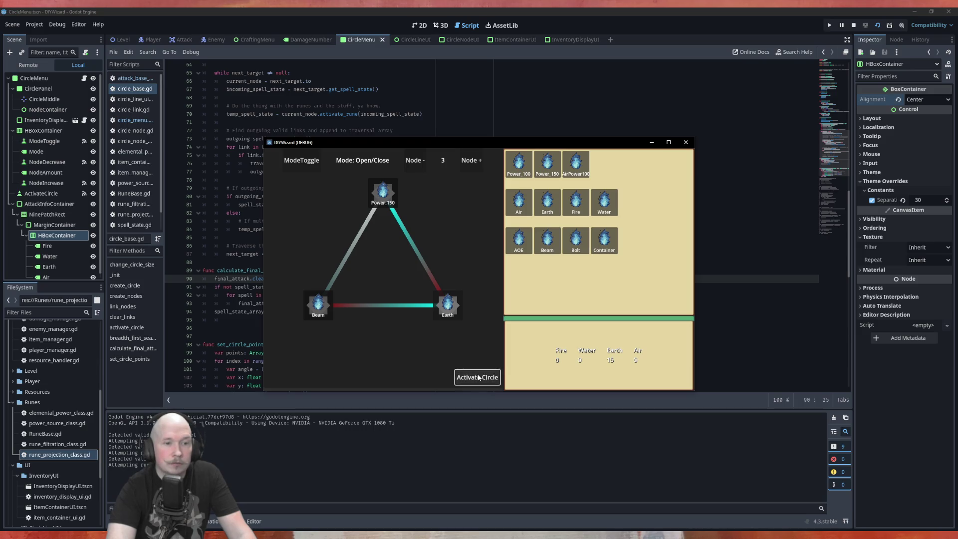
Enlarge the circle to 4 nodes and close the game window
click(472, 160)
click(478, 382)
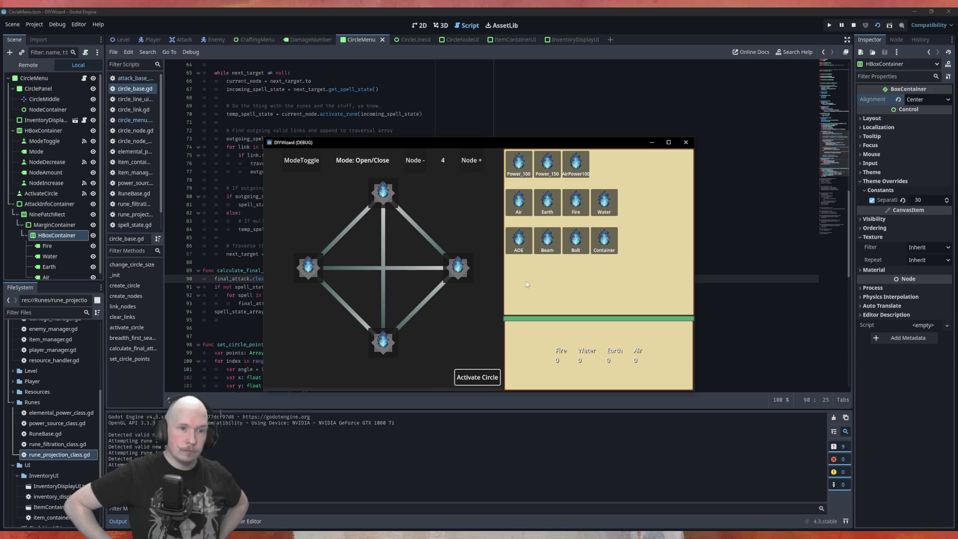
click(685, 143)
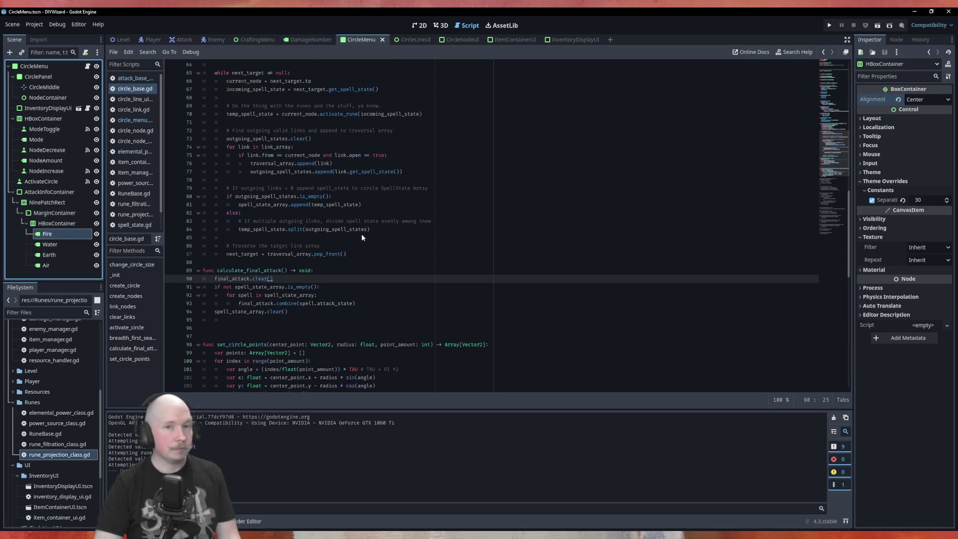
Set Horizontal Alignment to Center for the Fire, Water, Earth and Air labels
click(919, 169)
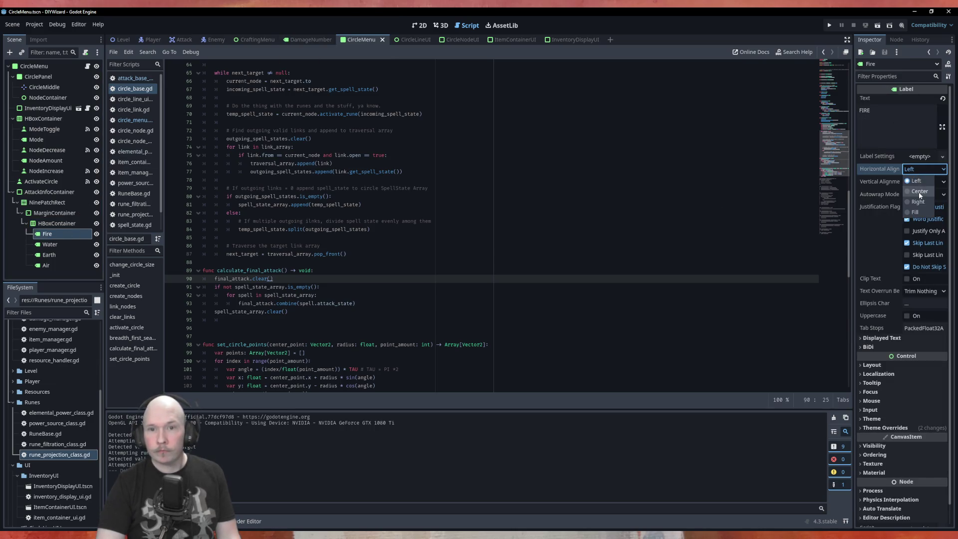
click(918, 191)
click(48, 245)
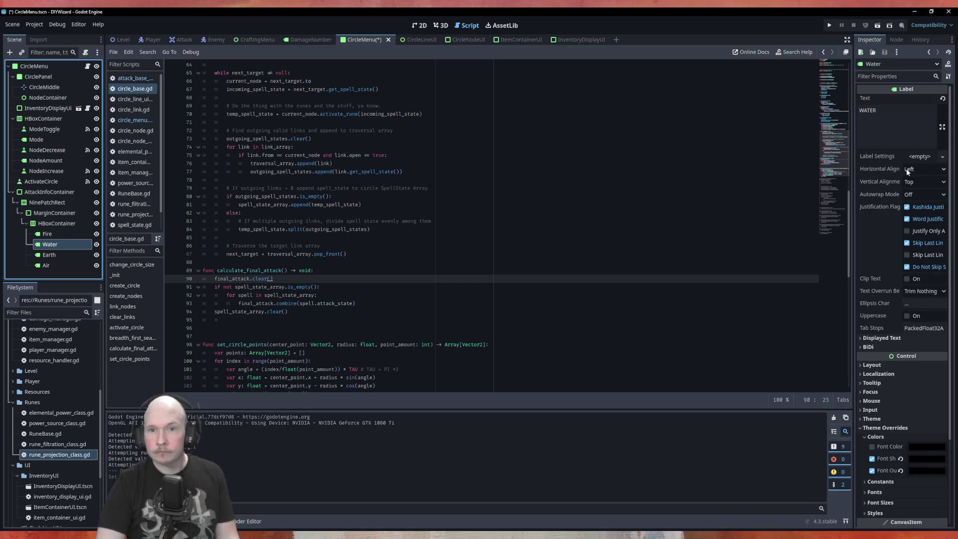
click(923, 170)
click(915, 191)
click(49, 255)
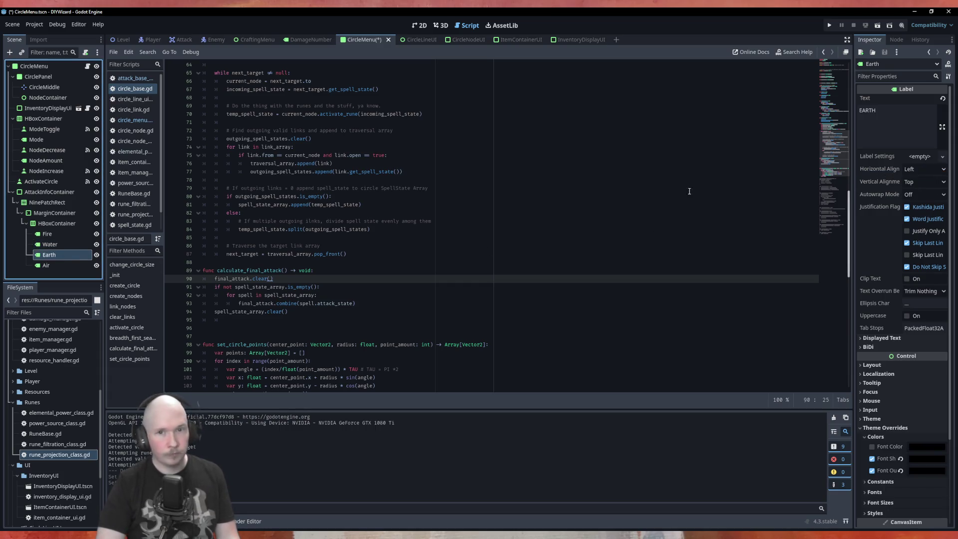
click(923, 169)
click(919, 192)
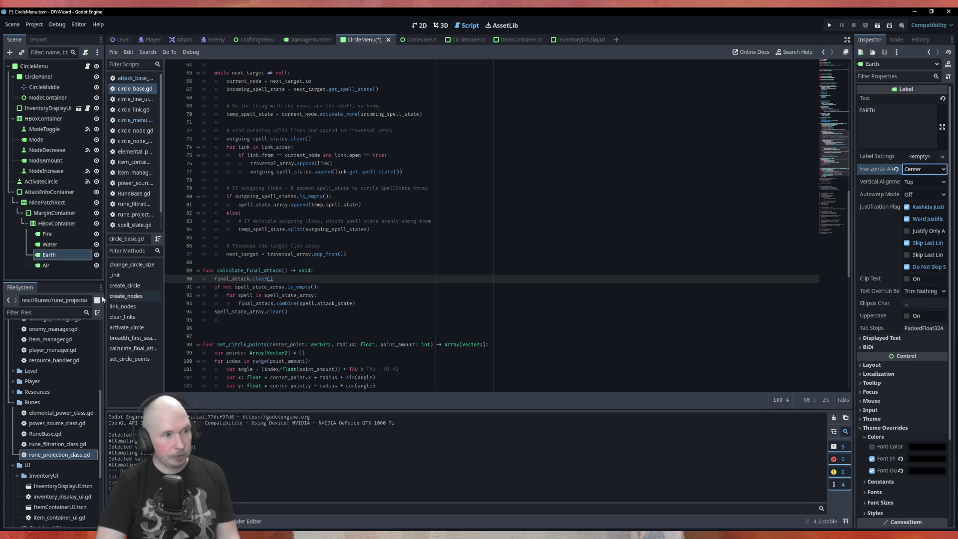
click(45, 265)
click(923, 169)
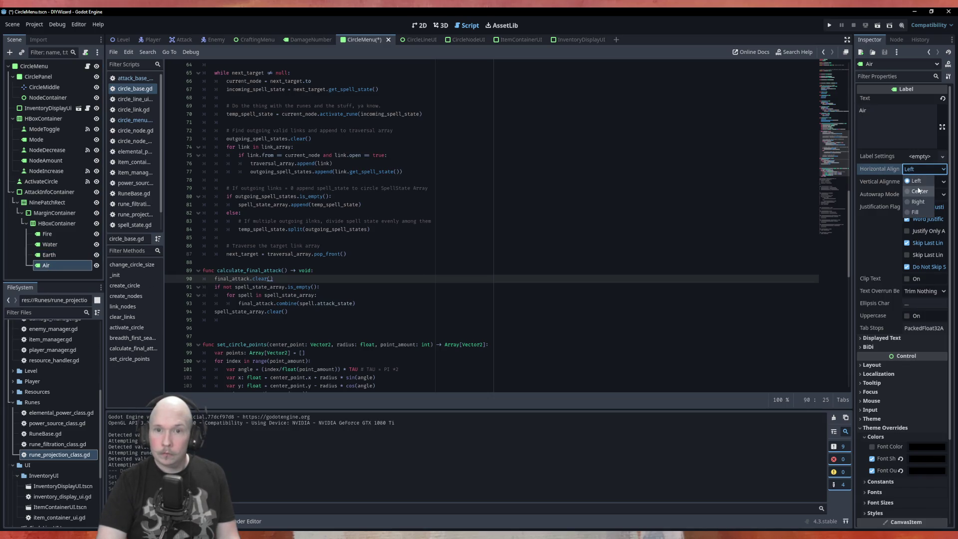
click(914, 191)
Save the CircleMenu scene and run it with F6
click(365, 43)
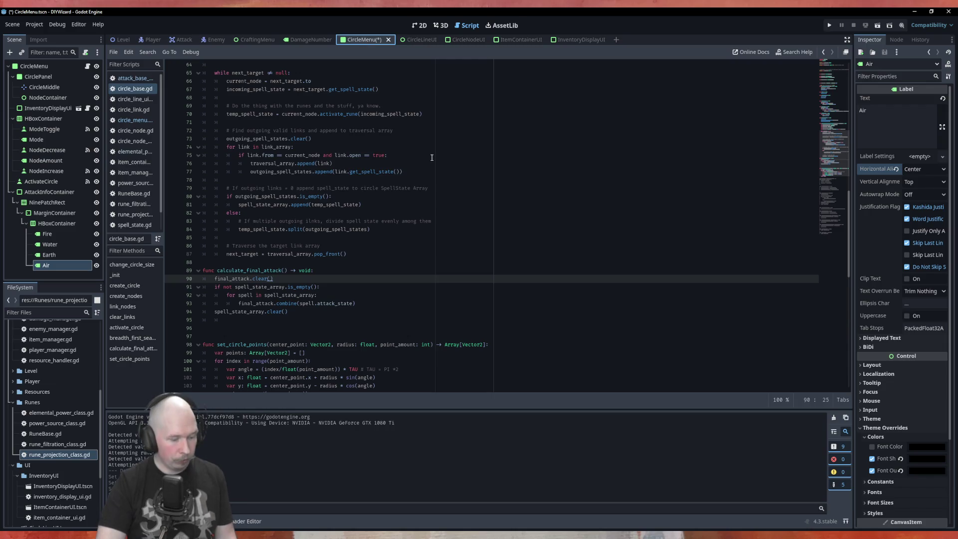
key(ctrl+s)
key(F6)
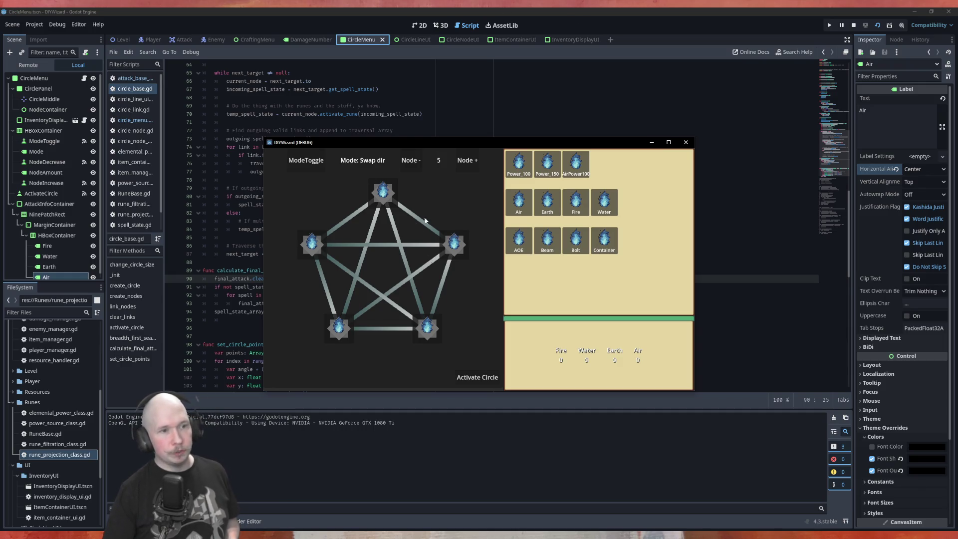
Close the DIYWizard debug window
click(685, 142)
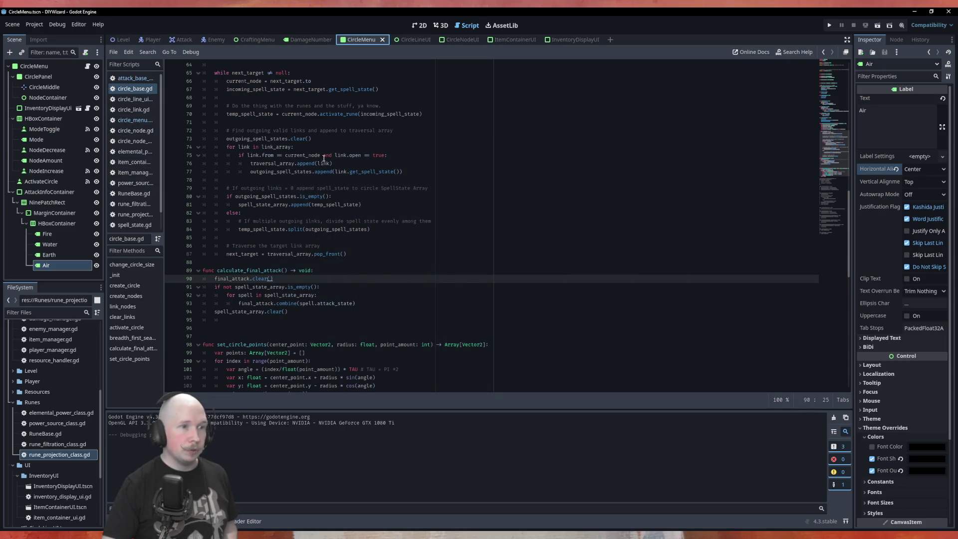
Change the circle_size default from 5 to 3
scroll(324, 158, up, 10)
scroll(282, 125, up, 6)
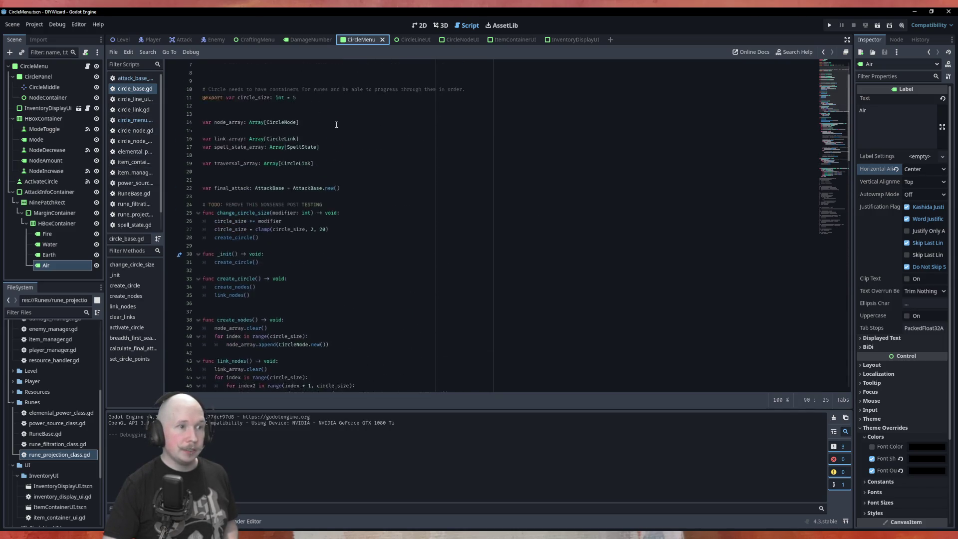
click(313, 147)
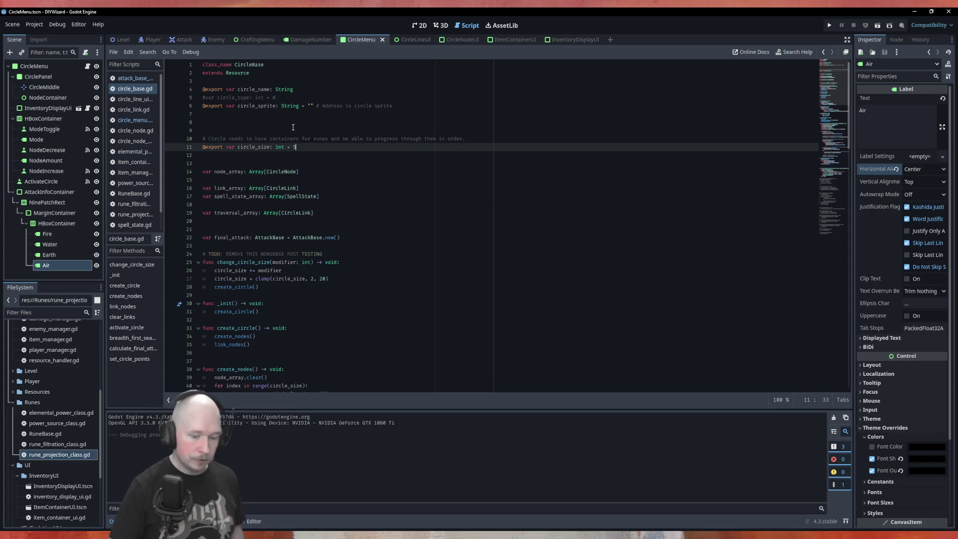
key(BackSpace)
text(3)
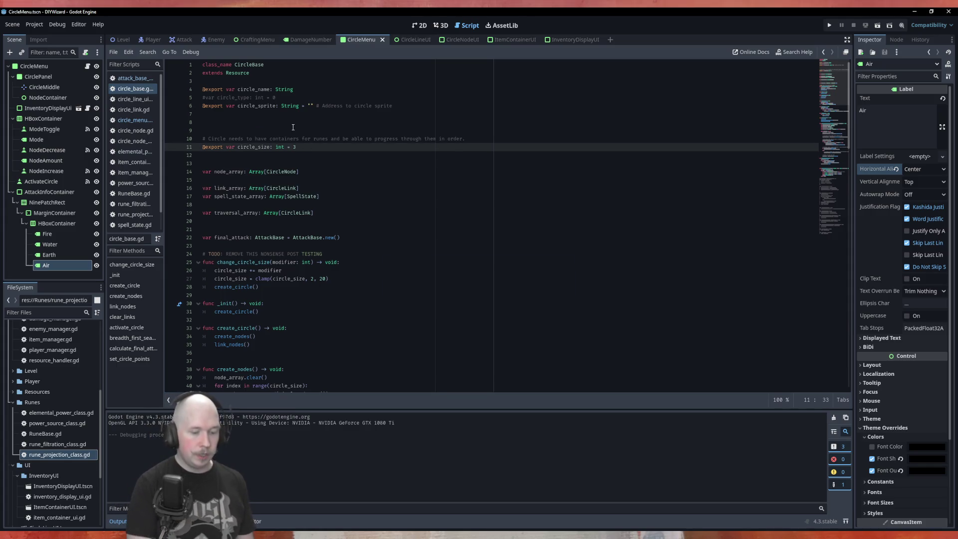
Test-run the game, close it, and switch to the Krita goals list
key(F5)
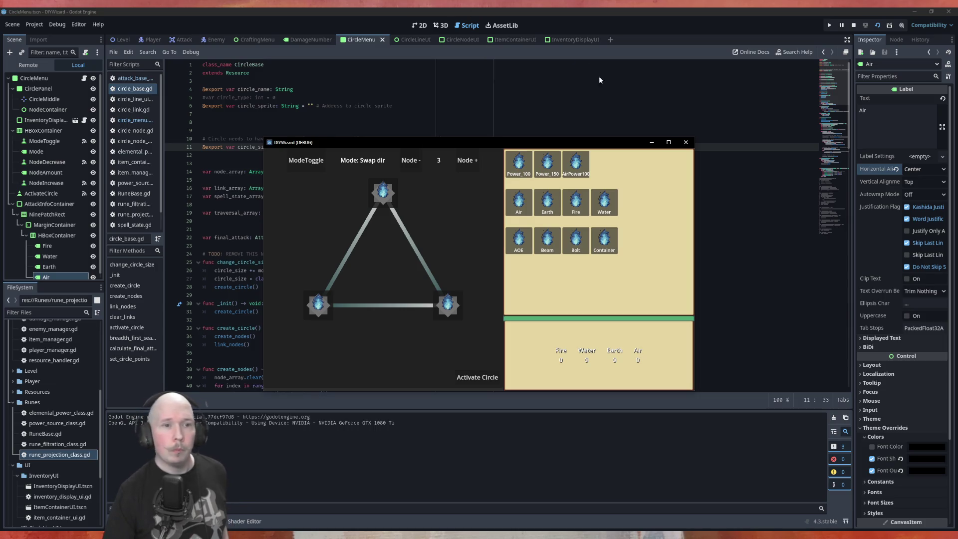
click(686, 142)
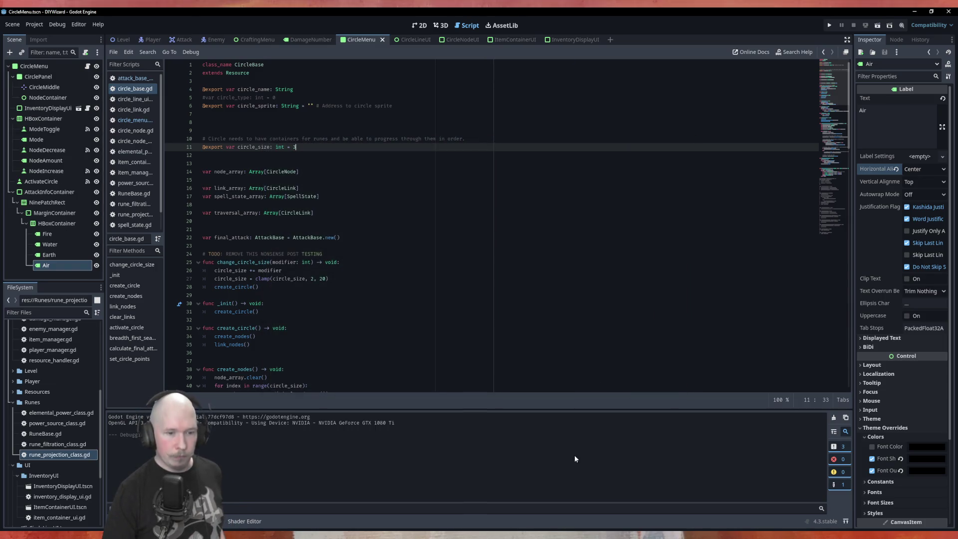
key(alt+Tab)
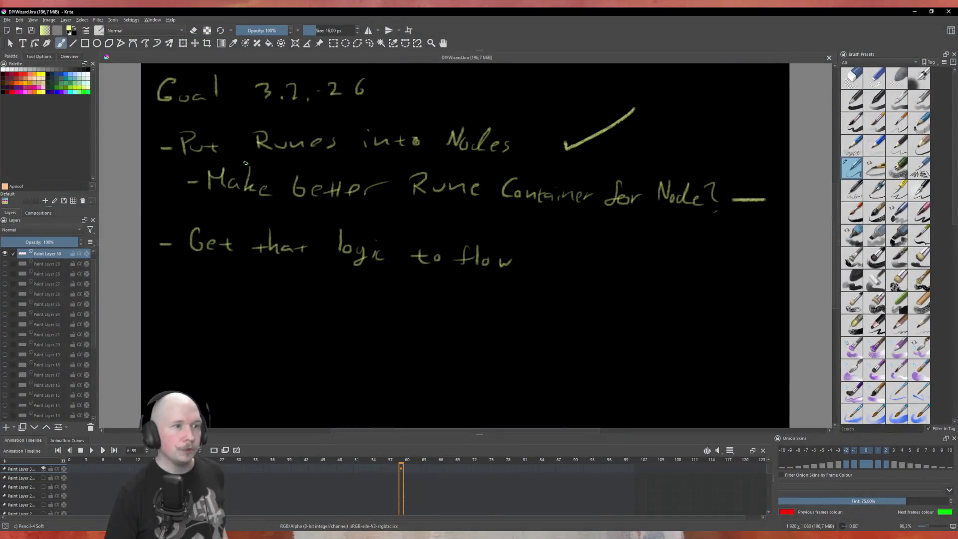
Tick 'Get that logic to flow' and handwrite the new item 'Figure out attack type'
mouse_move(535, 255)
mouse_down()
mouse_move(568, 249)
mouse_move(568, 240)
mouse_up()
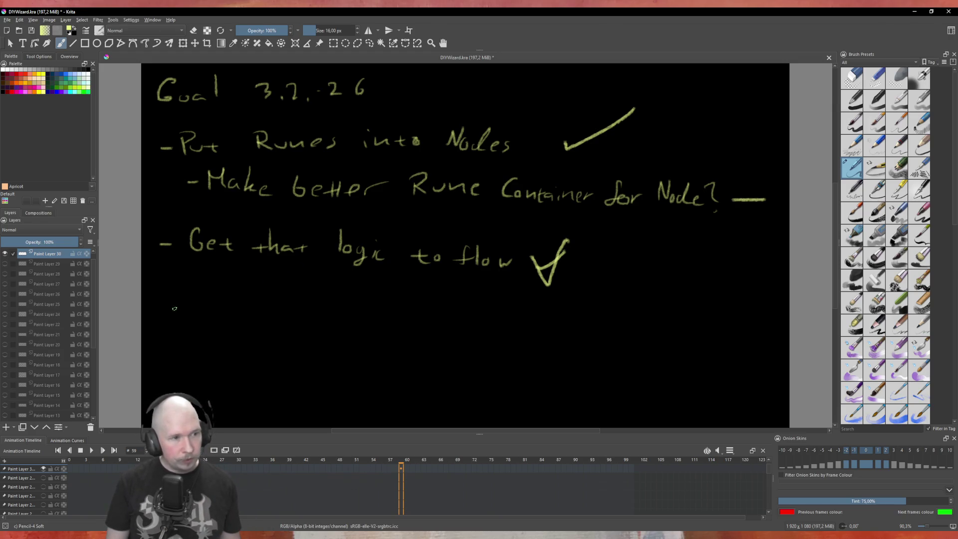
drag(162, 316, 179, 317)
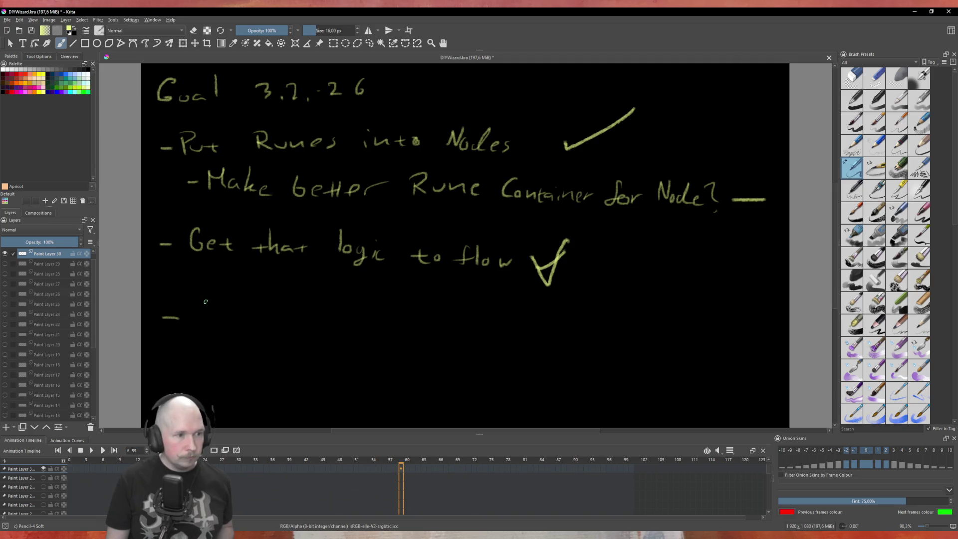
mouse_move(195, 298)
mouse_down()
mouse_move(213, 296)
mouse_move(190, 328)
mouse_move(204, 316)
mouse_move(222, 340)
mouse_move(263, 314)
mouse_move(399, 329)
mouse_move(415, 321)
mouse_up()
drag(408, 314, 424, 335)
drag(420, 325, 457, 337)
mouse_move(462, 328)
mouse_down()
mouse_move(510, 329)
mouse_move(505, 337)
mouse_up()
drag(510, 333, 515, 349)
Write sub-items 'Make sure containers work' and 'Give Error on invalid combo', then save
mouse_move(537, 333)
mouse_down()
mouse_move(538, 346)
mouse_move(560, 339)
mouse_up()
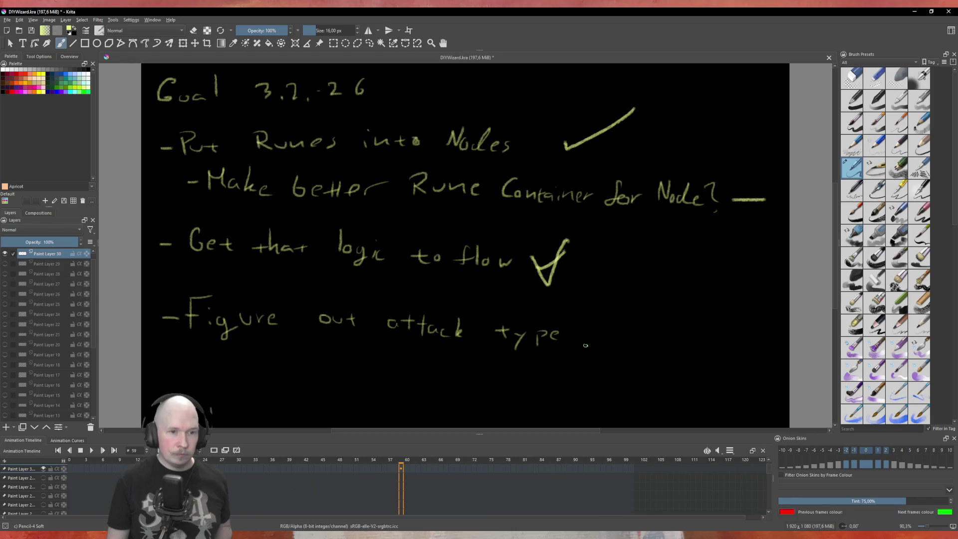
mouse_move(211, 362)
mouse_down()
mouse_move(241, 356)
mouse_move(248, 367)
mouse_move(285, 372)
mouse_move(519, 369)
mouse_move(541, 378)
mouse_up()
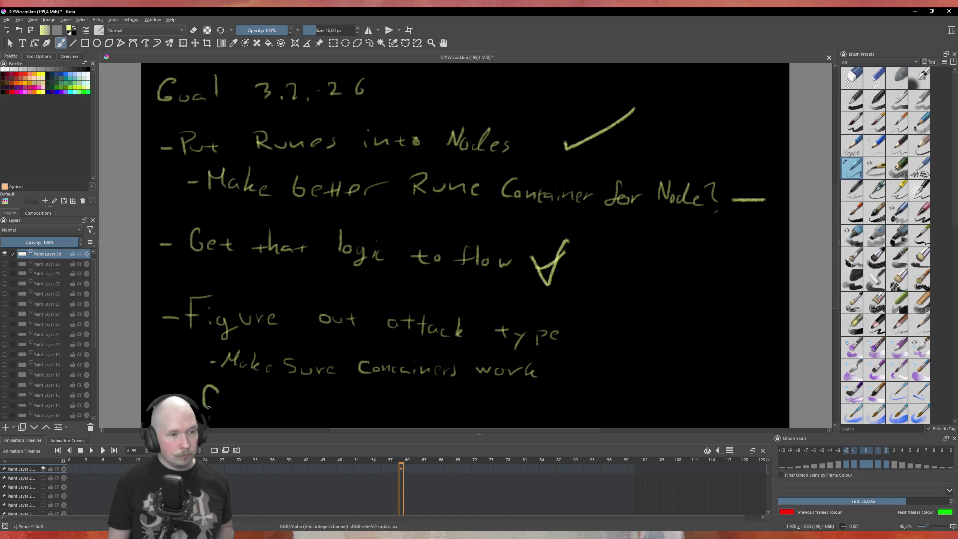
mouse_move(241, 395)
mouse_down()
mouse_move(245, 408)
mouse_move(252, 394)
mouse_move(269, 412)
mouse_move(312, 393)
mouse_move(310, 412)
mouse_move(296, 402)
mouse_move(365, 395)
mouse_move(509, 410)
mouse_move(531, 390)
mouse_move(573, 409)
mouse_up()
drag(585, 401, 654, 403)
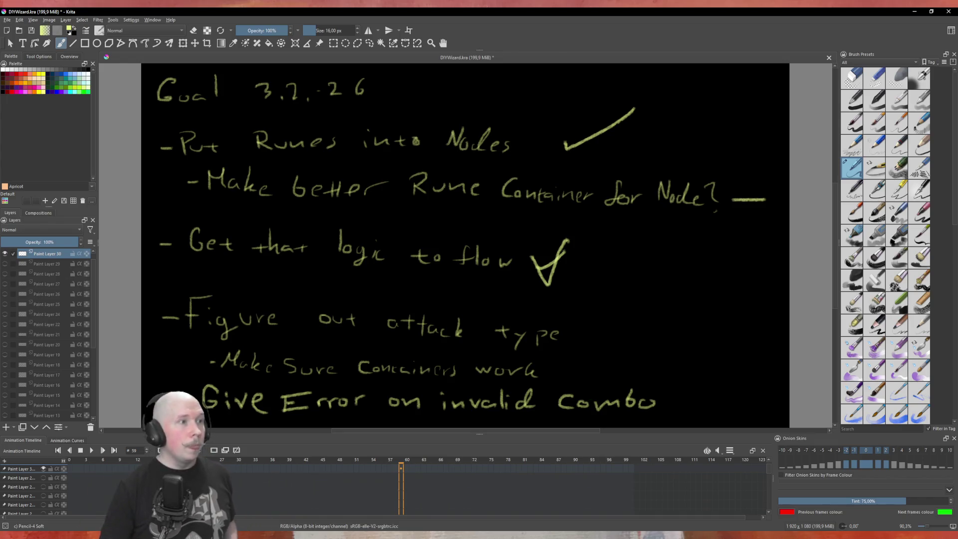
click(31, 31)
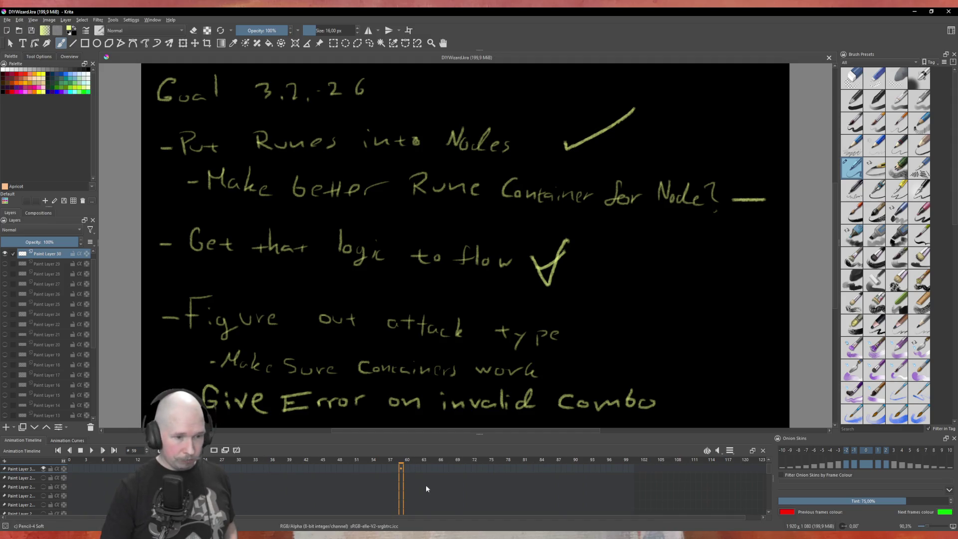
key(alt+Tab)
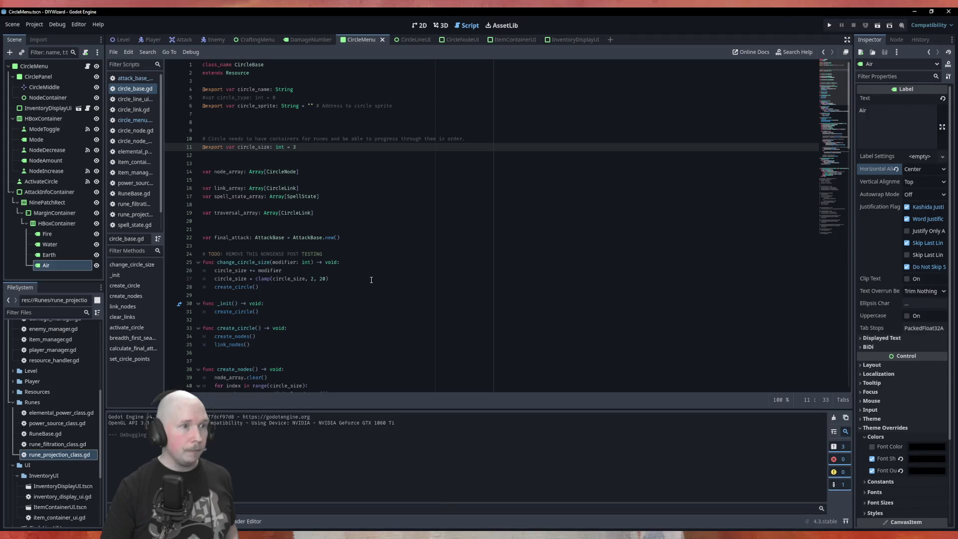
Save the scene and launch the DIYWizard game for a test run
key(ctrl+s)
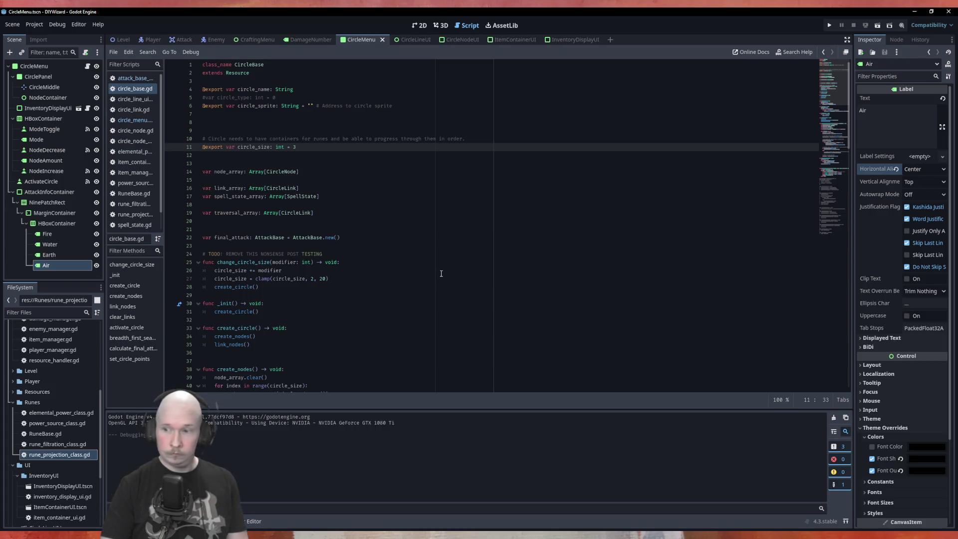
key(F5)
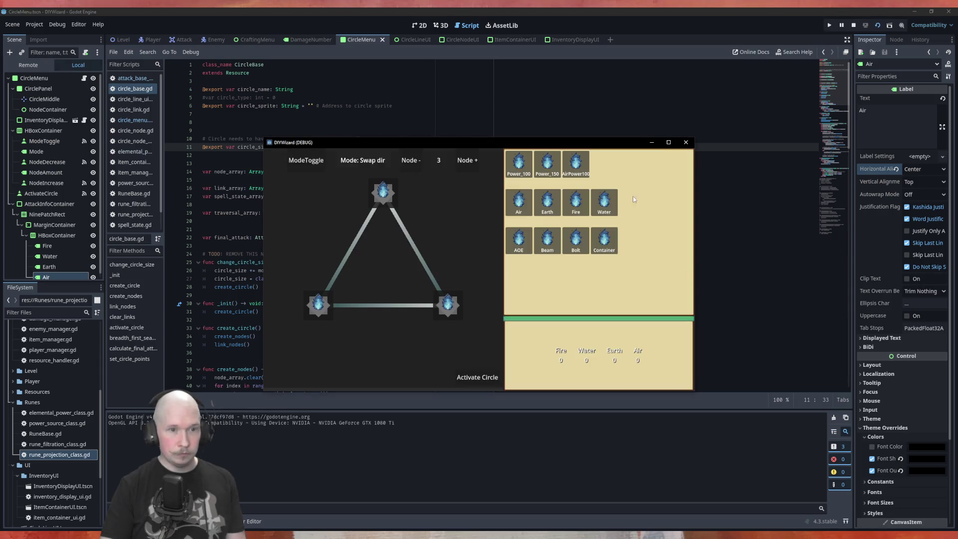
Place AirPower100 on the top node, Fire bottom-right and Bolt bottom-left of the triangle
drag(581, 169, 387, 207)
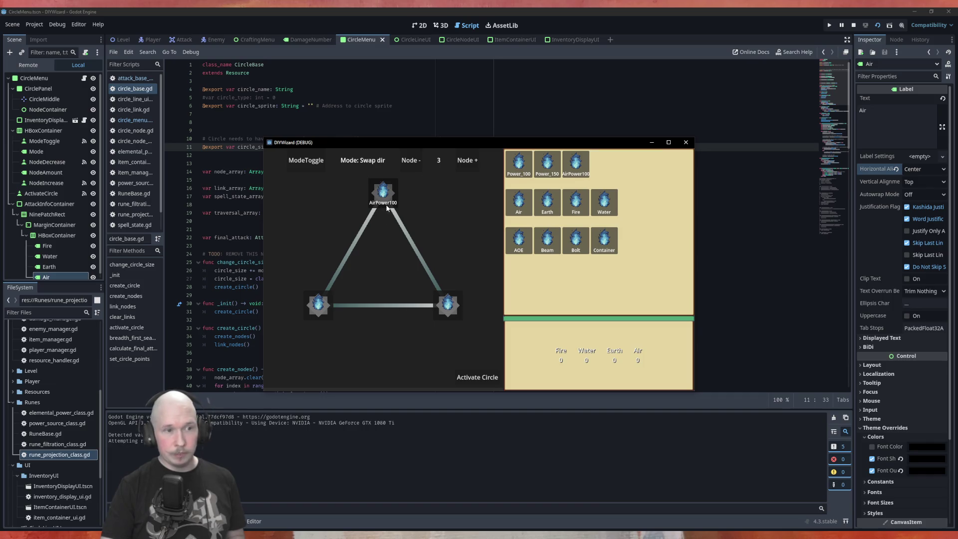
mouse_move(576, 202)
mouse_down()
mouse_move(509, 309)
mouse_move(448, 305)
mouse_up()
mouse_move(575, 239)
mouse_down()
mouse_move(499, 280)
mouse_move(318, 304)
mouse_up()
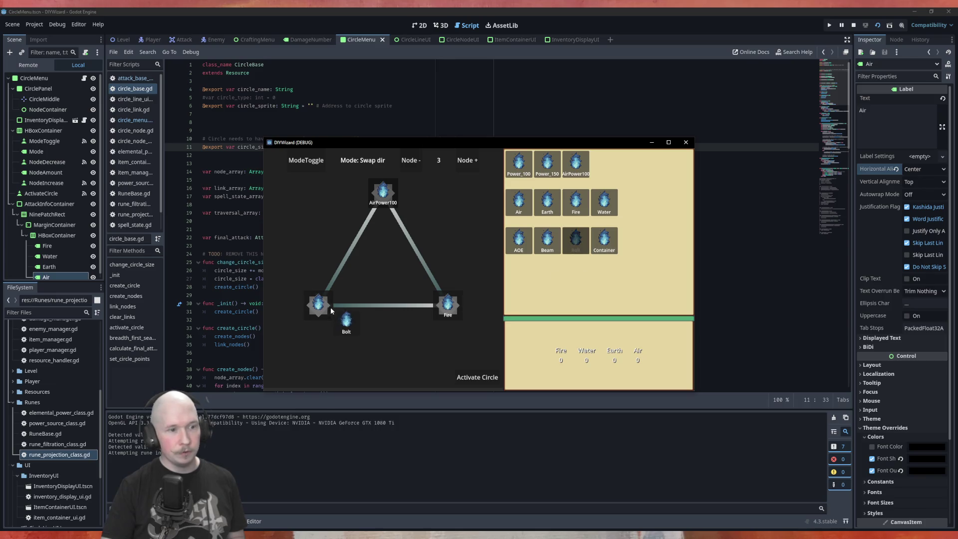
click(481, 368)
click(483, 376)
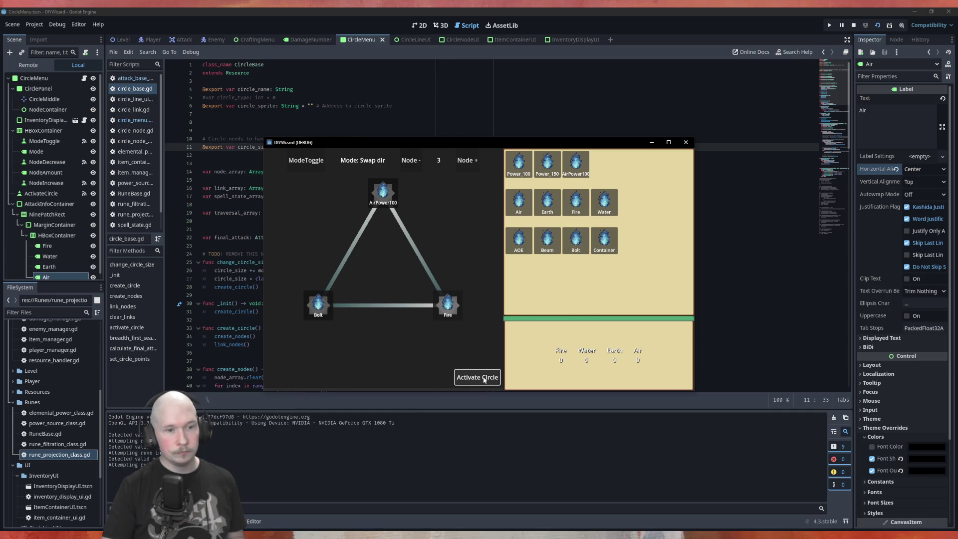
Switch links to Open/Close mode, open two links including Bolt–Fire, and activate the circle
click(313, 170)
click(413, 245)
click(412, 307)
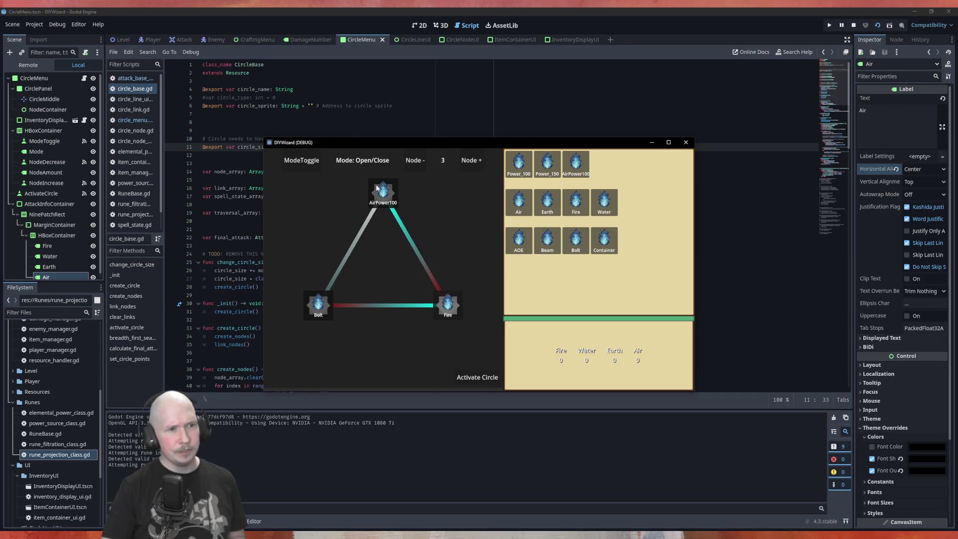
click(493, 380)
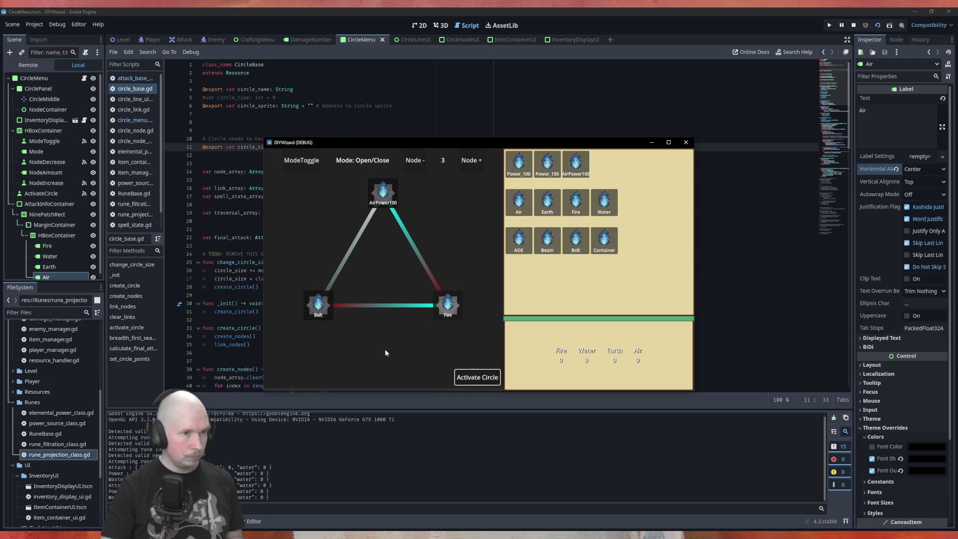
click(476, 381)
click(477, 381)
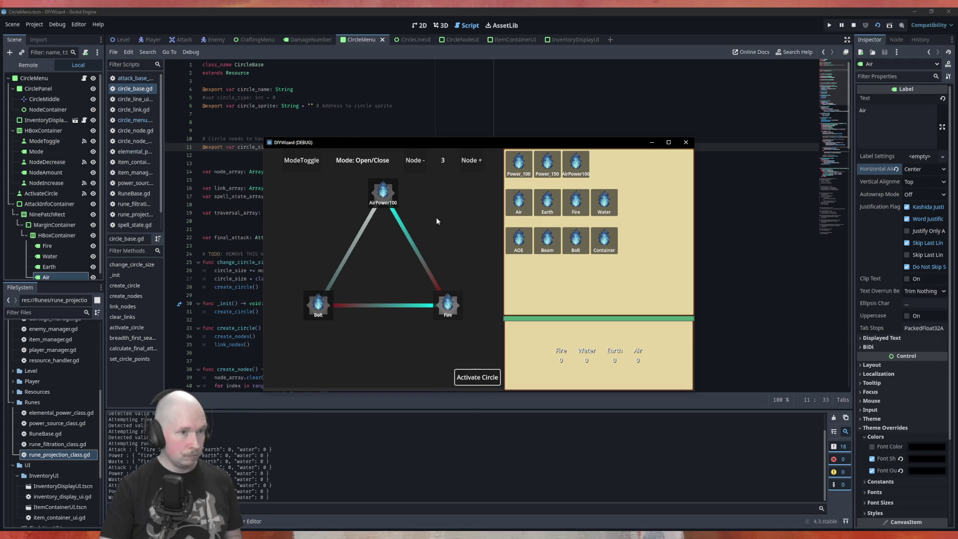
Reset the triangle via Node + and Node -, then place Power_100, Earth and Bolt runes
click(461, 162)
click(425, 162)
drag(519, 162, 384, 193)
mouse_move(547, 202)
mouse_down()
mouse_move(456, 311)
mouse_move(449, 306)
mouse_up()
mouse_move(576, 241)
mouse_down()
mouse_move(456, 330)
mouse_move(319, 305)
mouse_up()
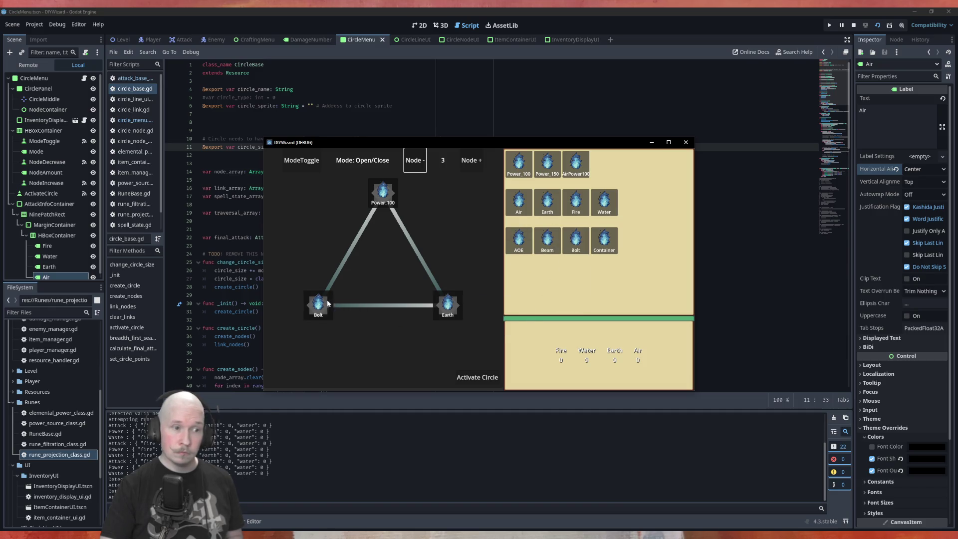
Return to Open/Close link mode and toggle the right and bottom links open
click(301, 161)
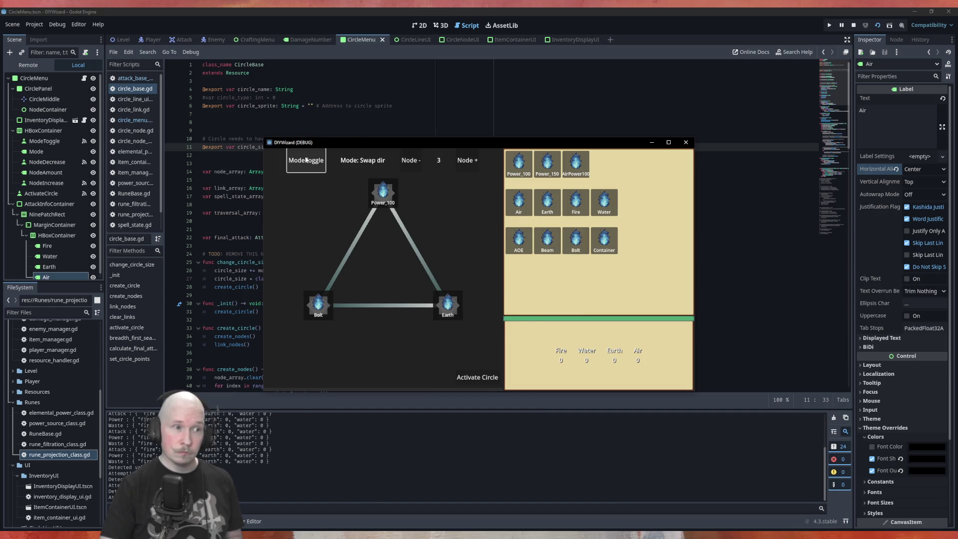
click(292, 168)
click(411, 252)
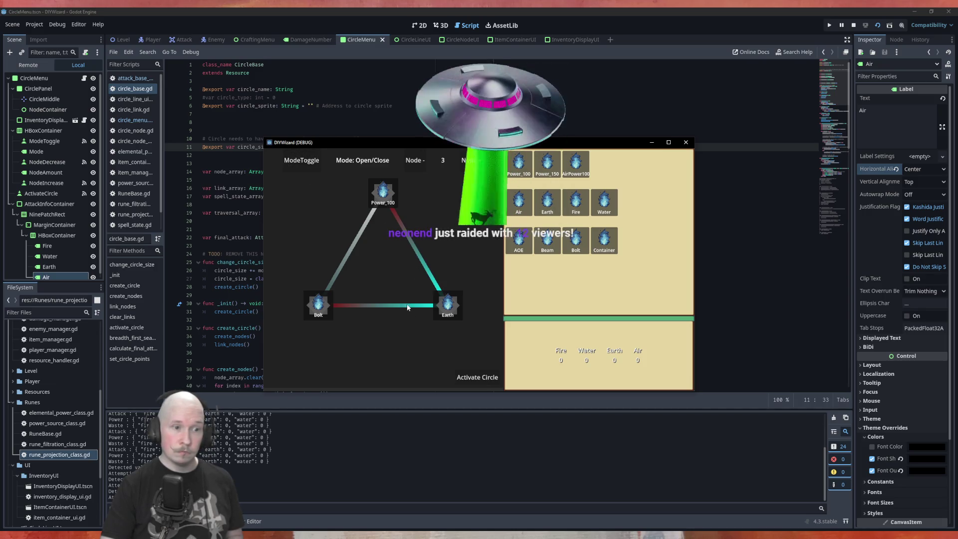
click(474, 382)
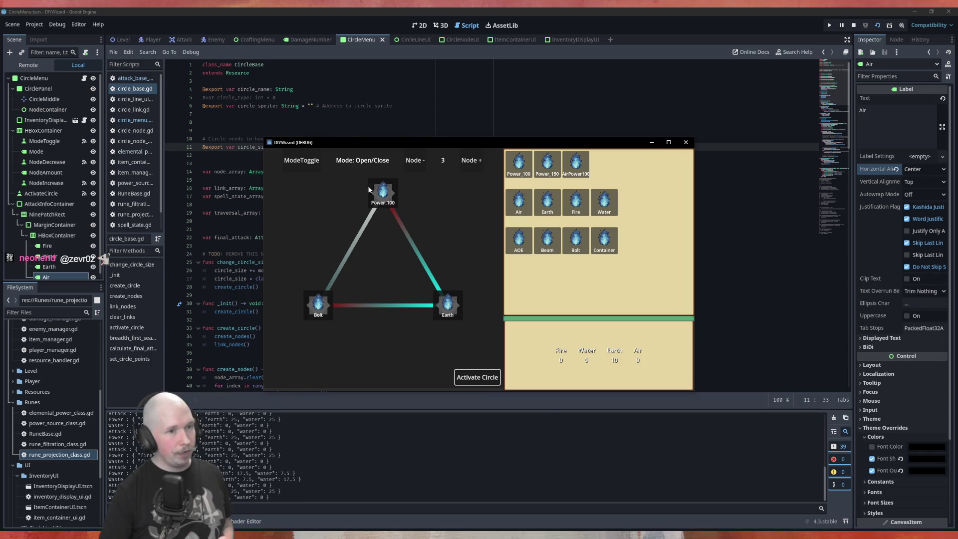
Grow the circle to six nodes, activate it, then drop back to a five-node pentagon
click(471, 161)
click(471, 160)
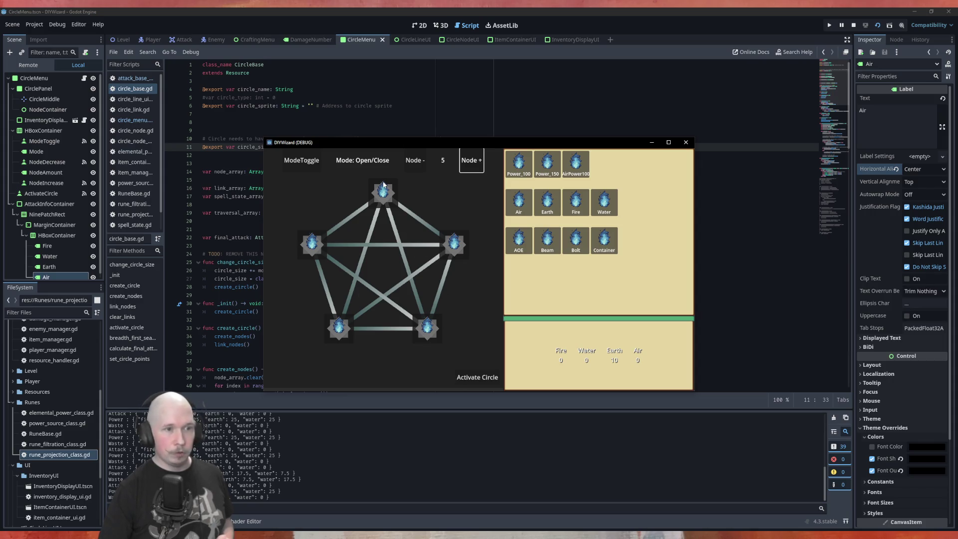
click(471, 160)
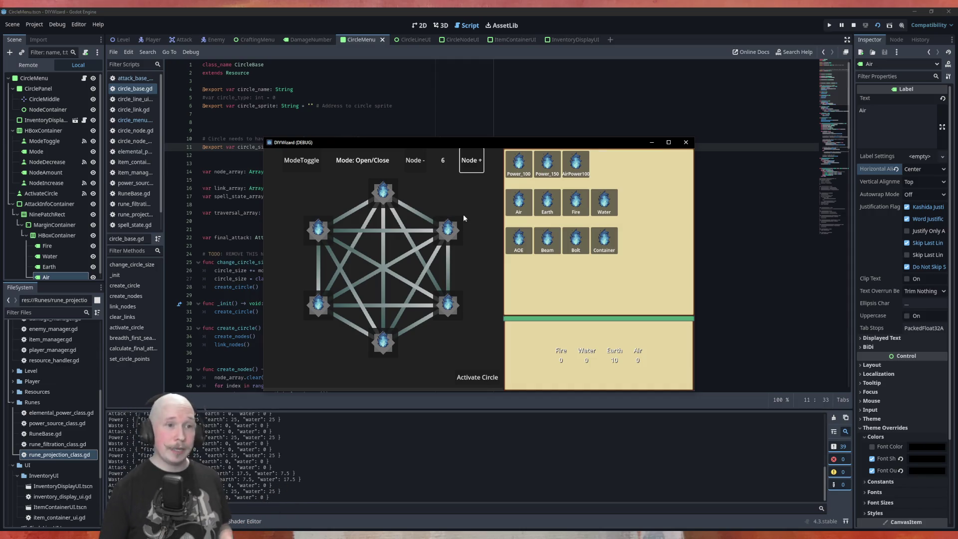
click(477, 374)
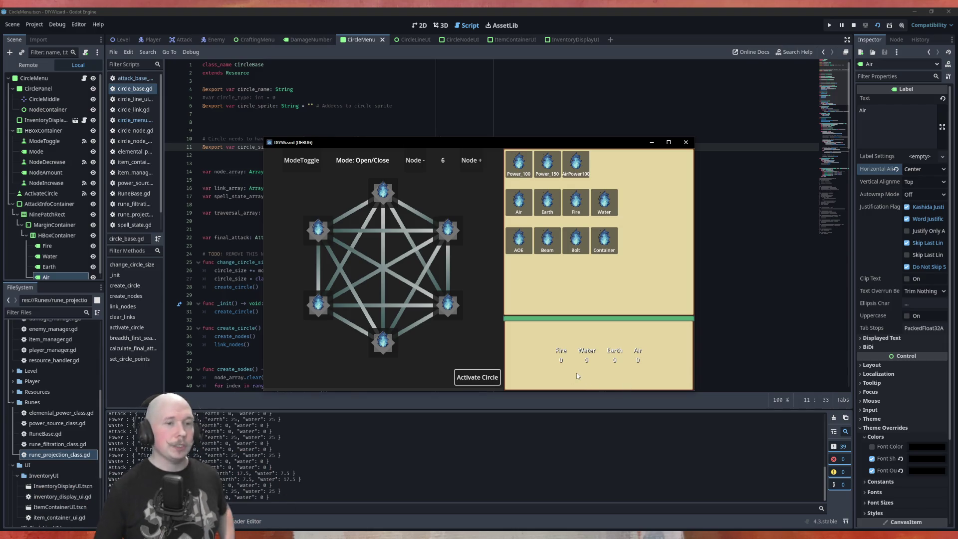
click(423, 168)
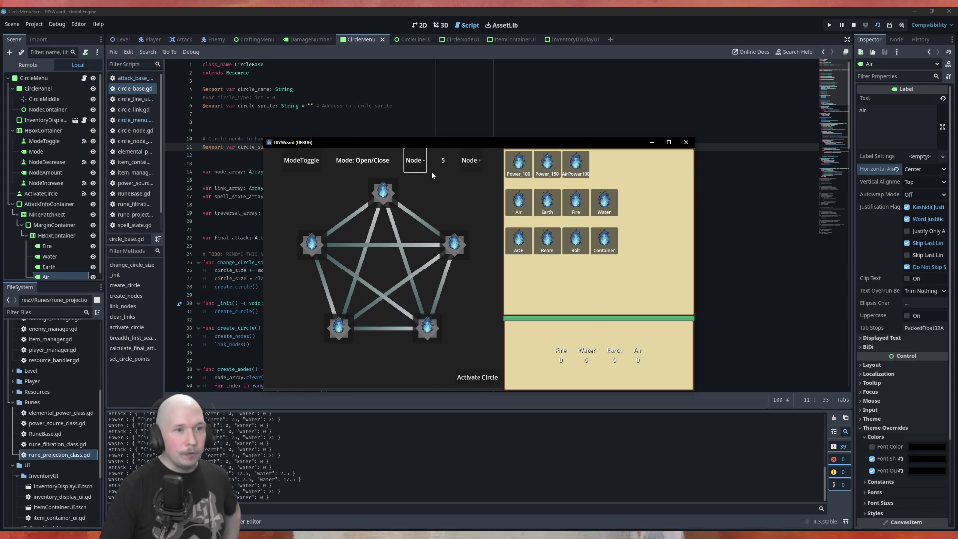
Place Power_100 on the pentagon's top node and activate the circle
mouse_move(519, 165)
mouse_down()
mouse_move(501, 194)
mouse_move(387, 195)
mouse_up()
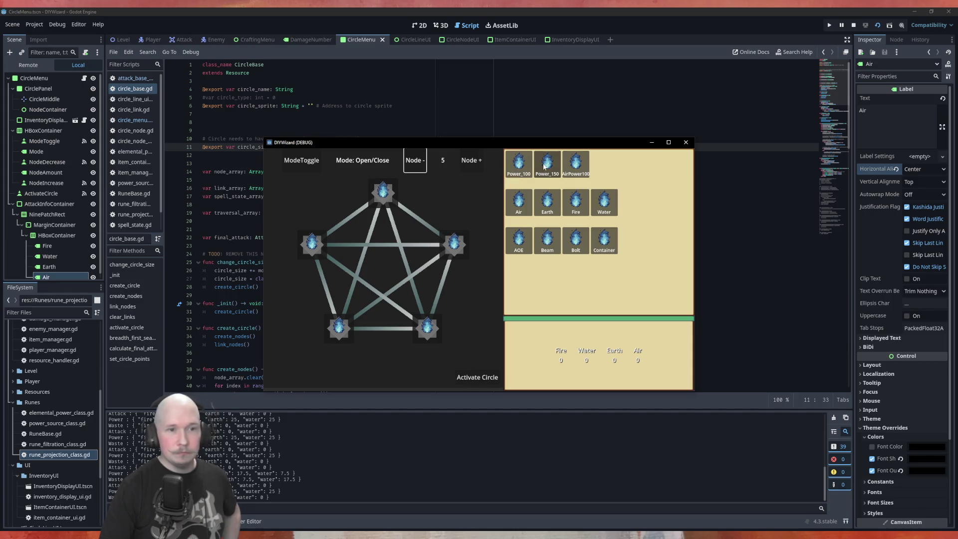
mouse_move(519, 164)
mouse_down()
mouse_move(402, 214)
mouse_move(385, 196)
mouse_up()
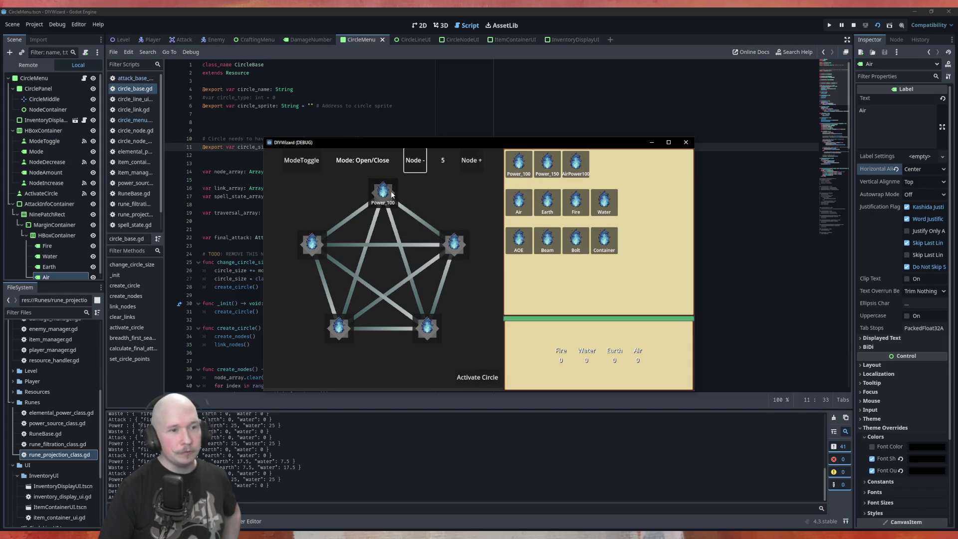
click(477, 377)
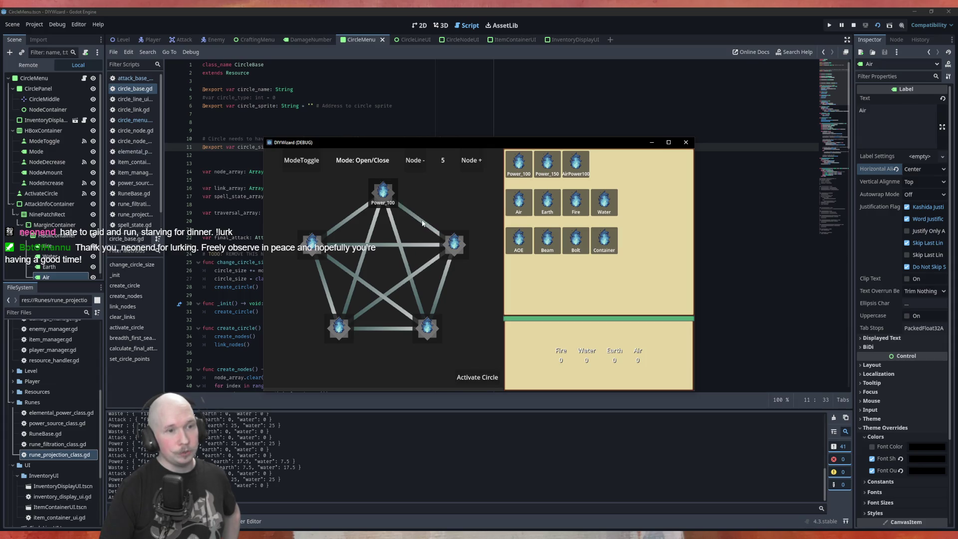
Open the link from Power_100 to the right node, activate, and place Earth there
click(318, 166)
click(410, 218)
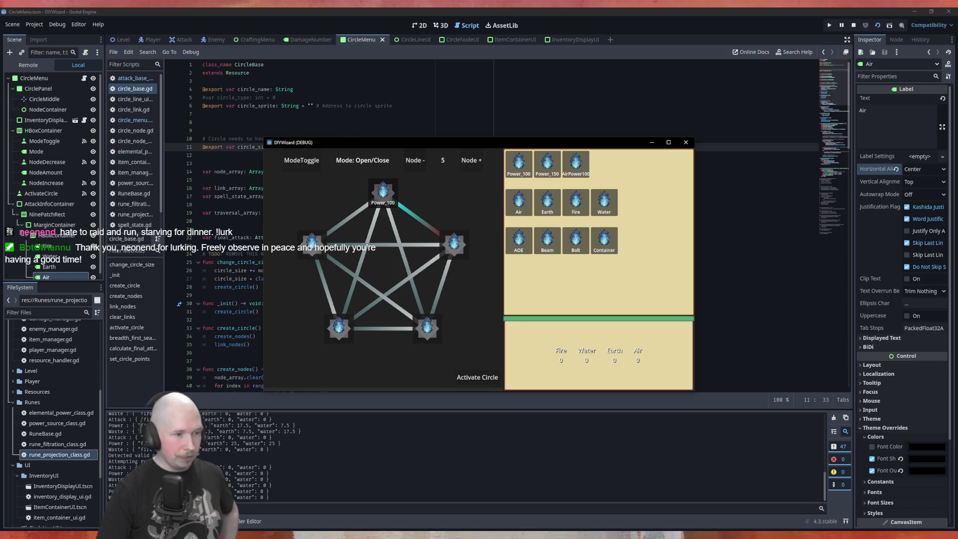
click(477, 377)
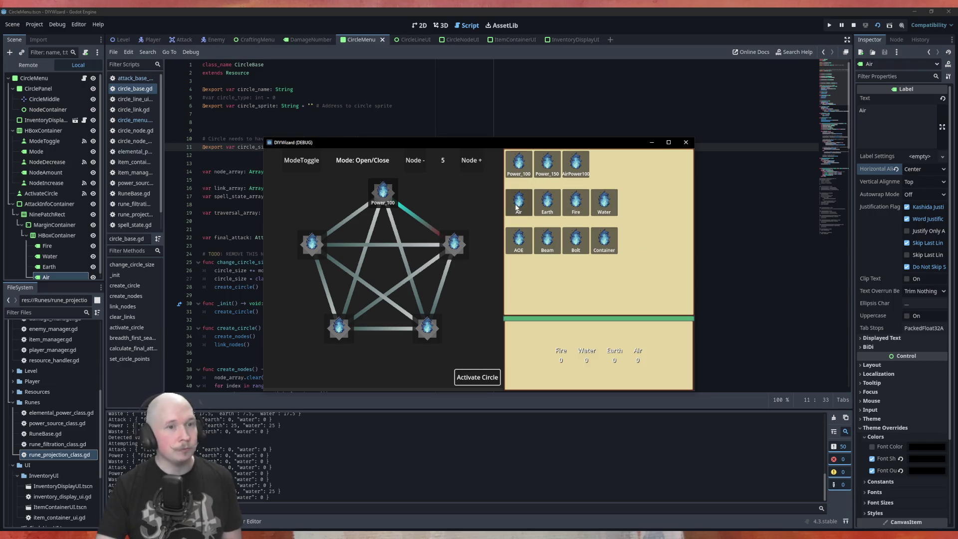
mouse_move(547, 202)
mouse_down()
mouse_move(529, 235)
mouse_move(457, 247)
mouse_up()
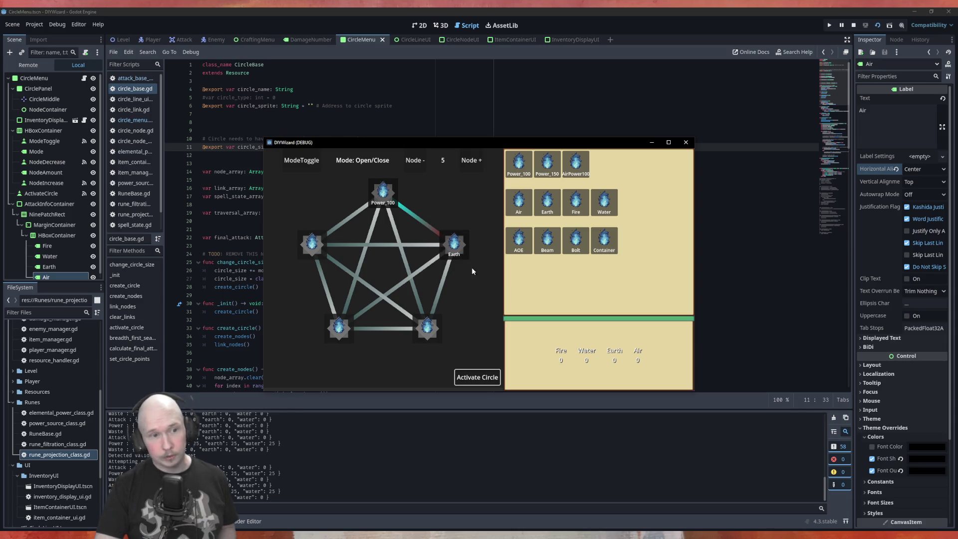
Open the link from Earth to the lower-right node and activate the circle twice
click(445, 280)
click(459, 377)
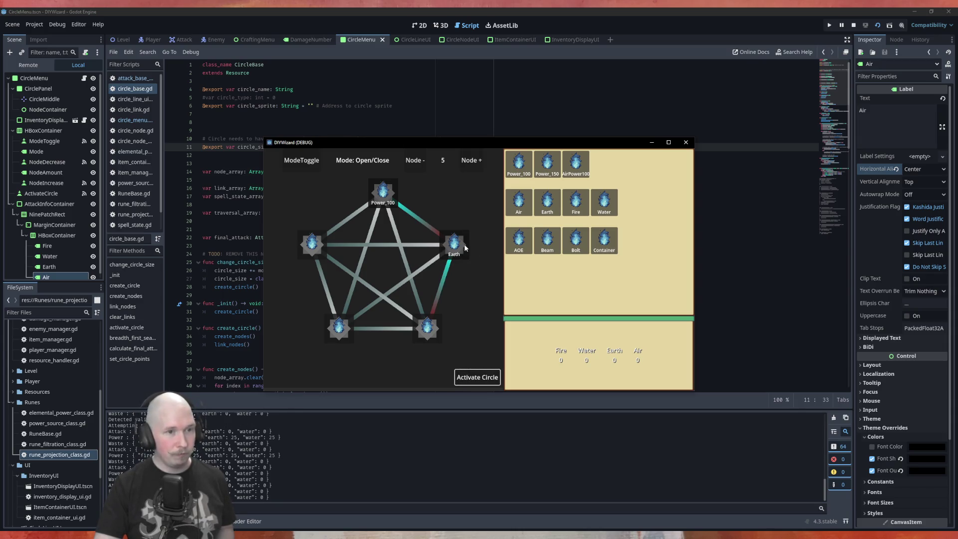
click(477, 378)
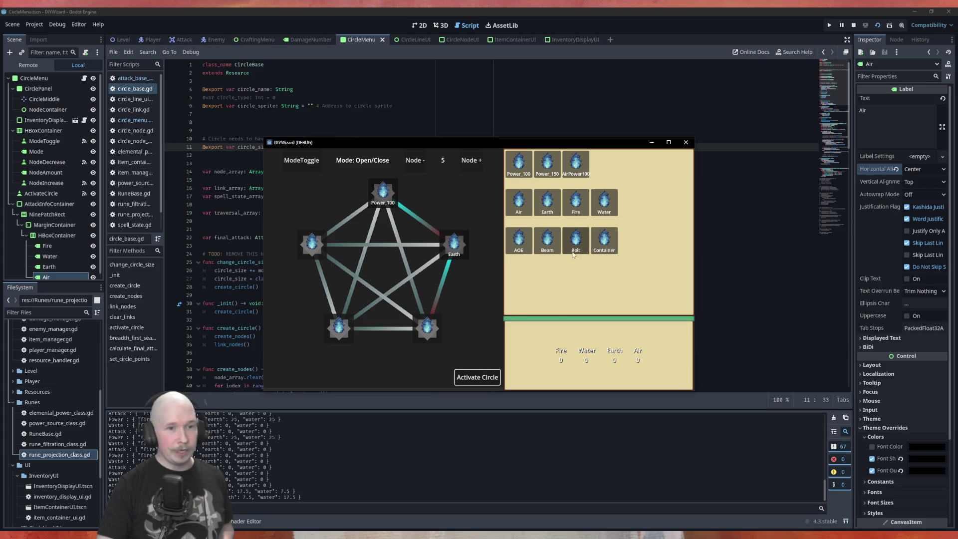
Place AOE on the lower-right node, open the bottom link, and activate the circle
drag(432, 334, 429, 331)
click(487, 381)
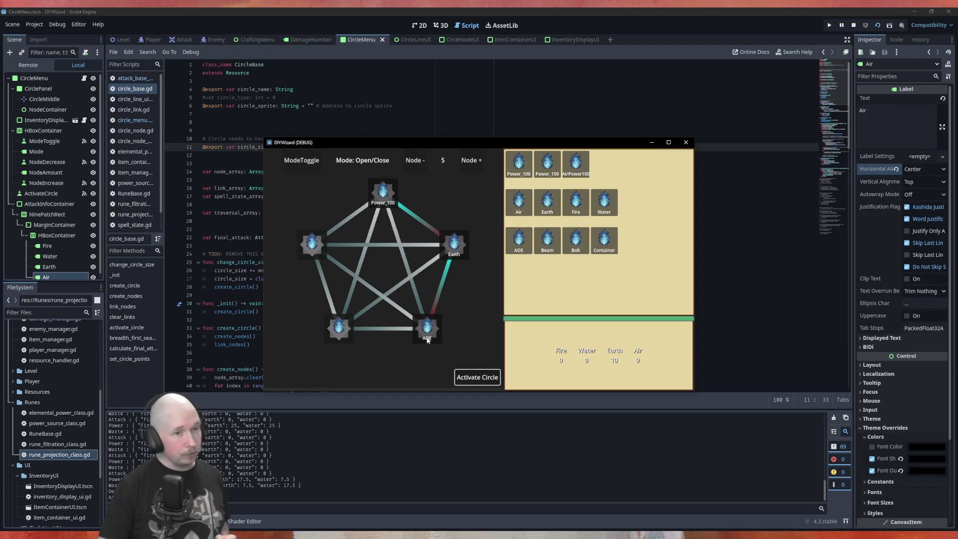
click(380, 332)
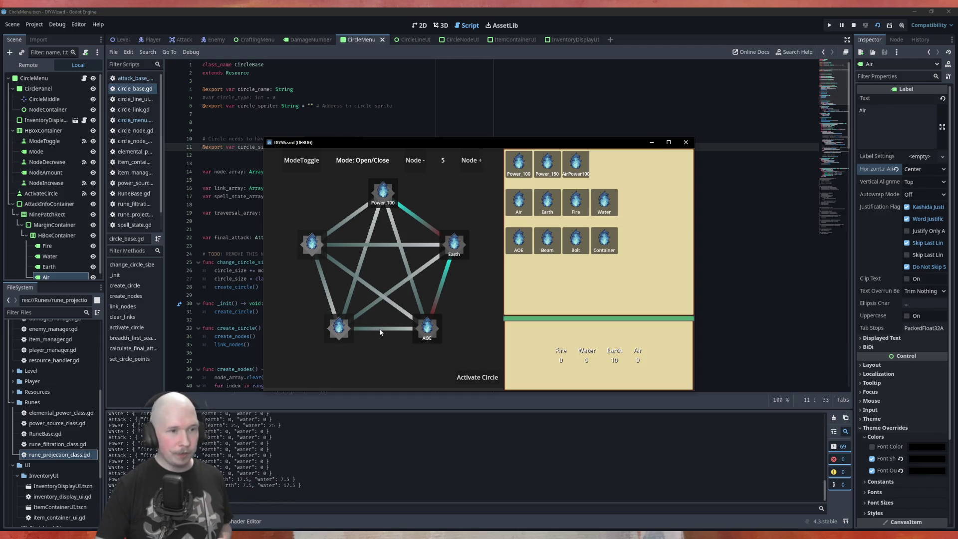
click(473, 377)
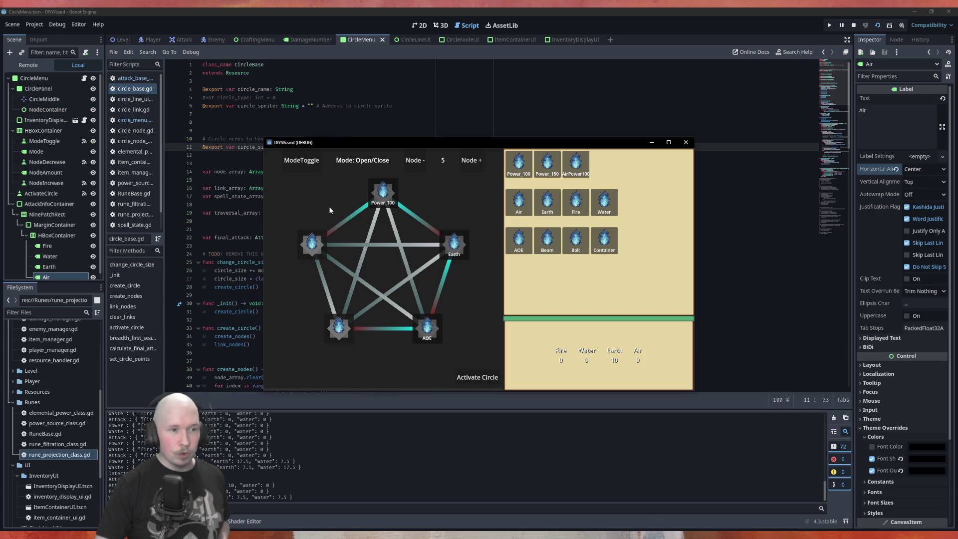
Place Air on the left node, open its link to the bottom-left node, and activate
click(488, 382)
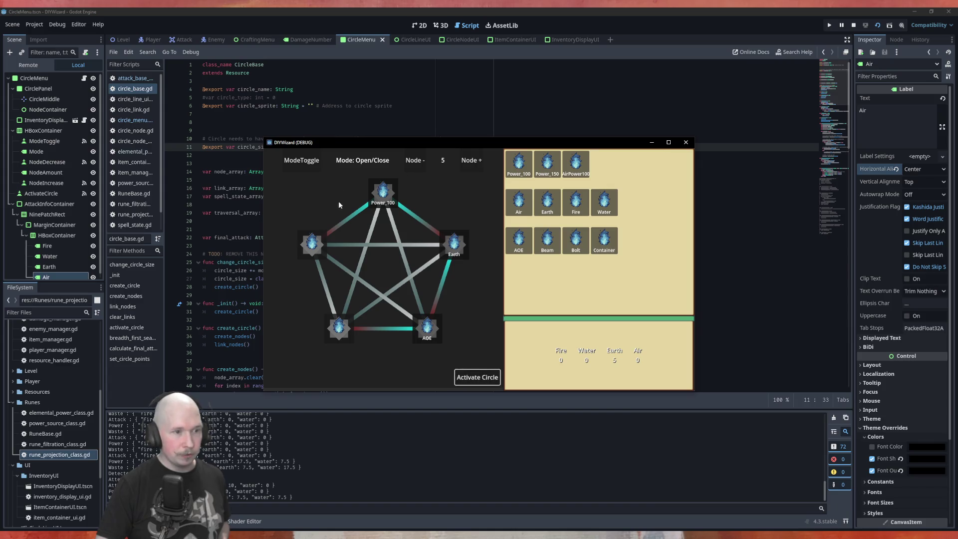
click(488, 377)
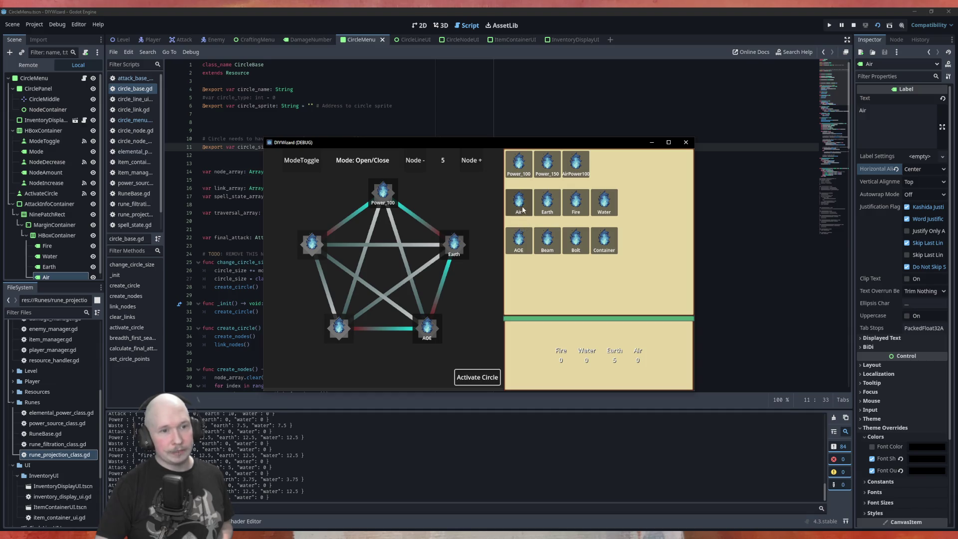
drag(522, 209, 312, 244)
click(369, 328)
click(324, 288)
click(477, 377)
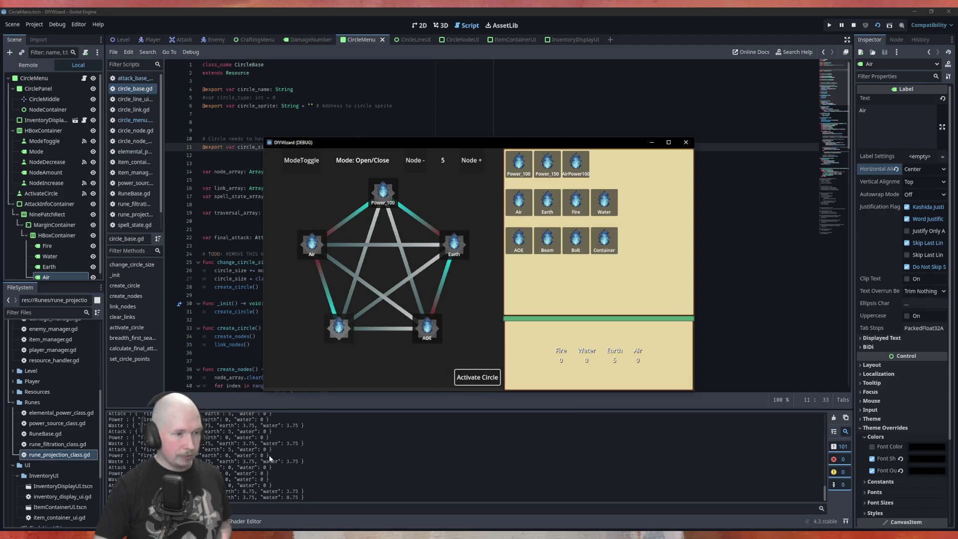
click(304, 335)
key(space)
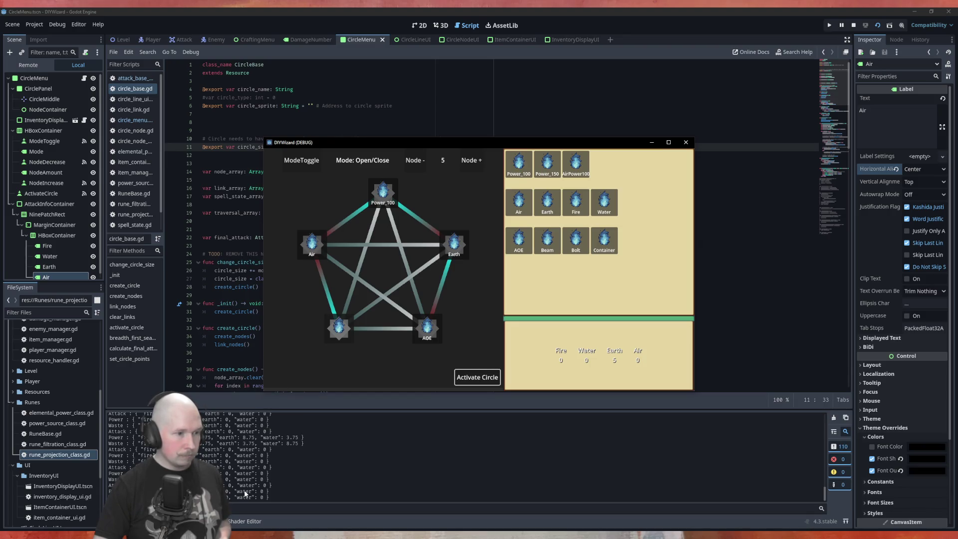
key(space)
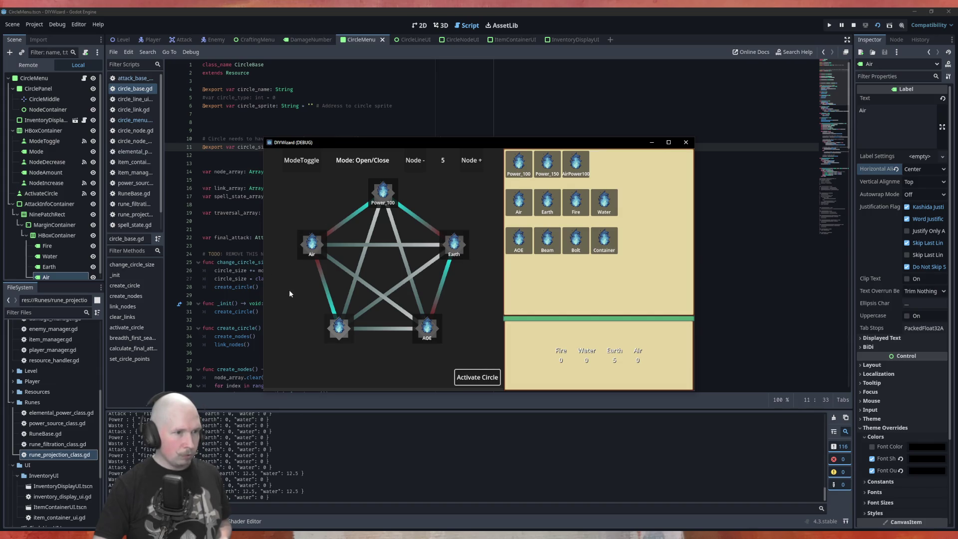
click(329, 305)
click(329, 304)
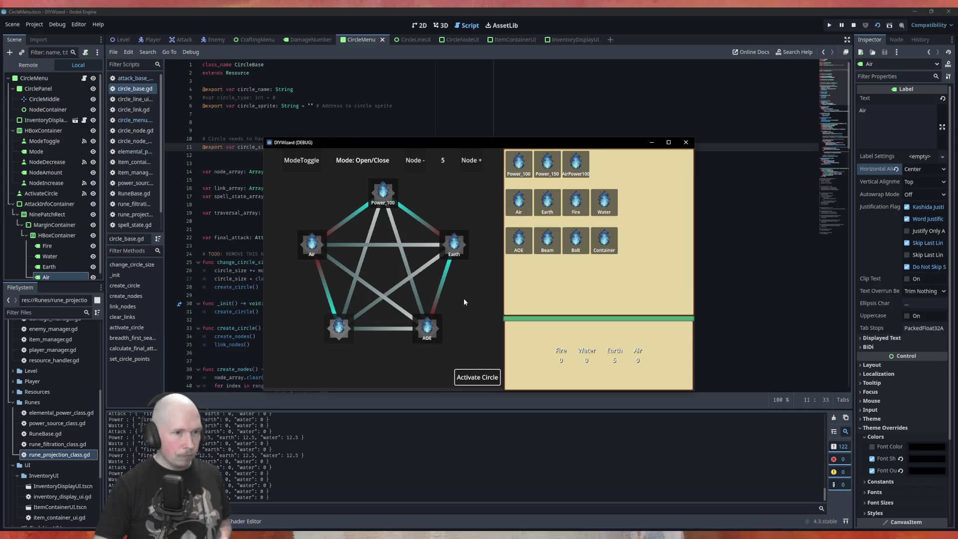
Cycle the interaction mode back to Open/Close and activate the circle
click(310, 163)
click(309, 164)
click(328, 272)
click(310, 170)
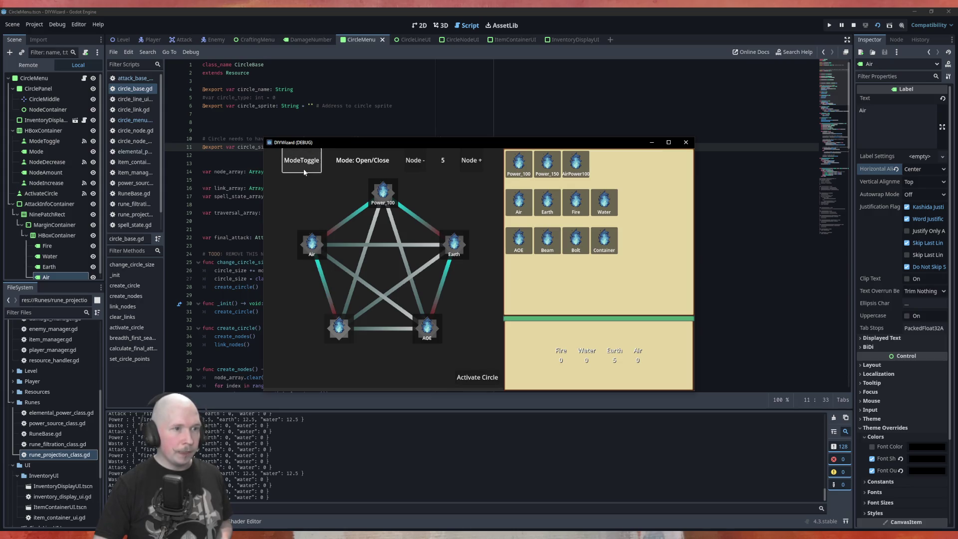
click(472, 380)
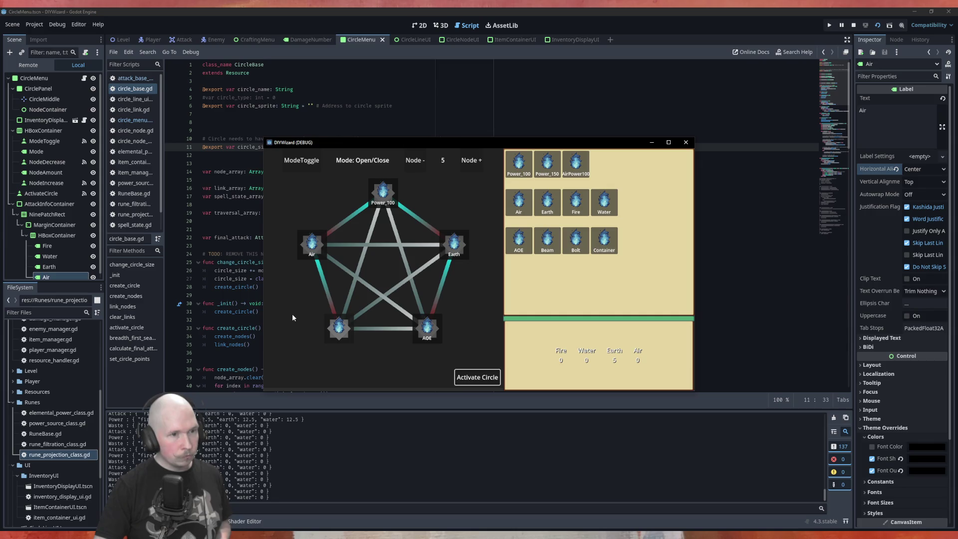
Place Bolt on the bottom-left node and activate the circle repeatedly to print attack values
mouse_move(576, 241)
mouse_down()
mouse_move(536, 322)
mouse_move(340, 330)
mouse_up()
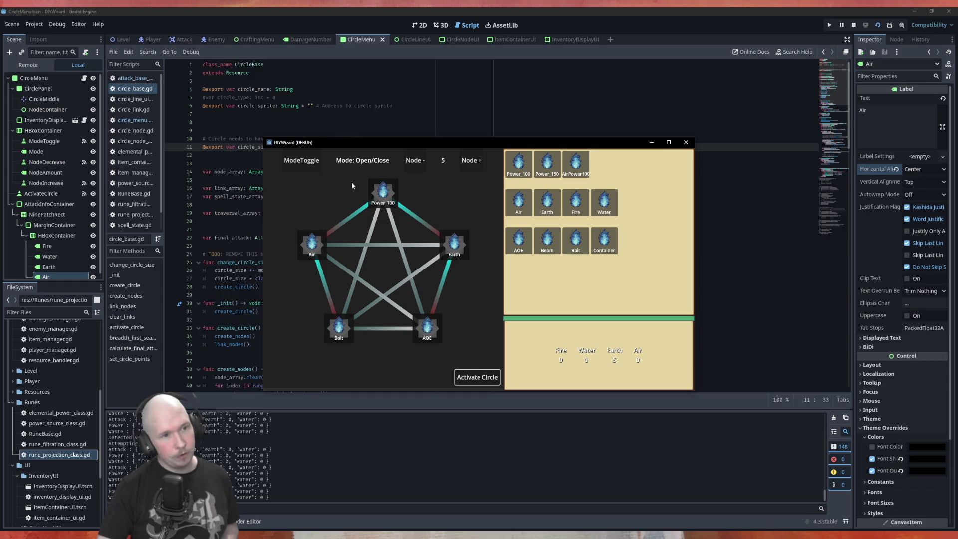
click(383, 195)
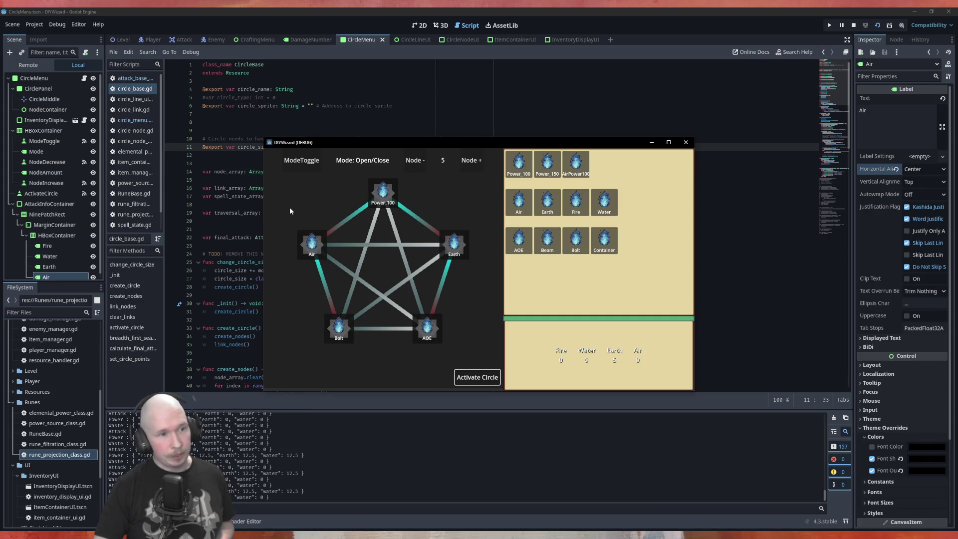
click(309, 257)
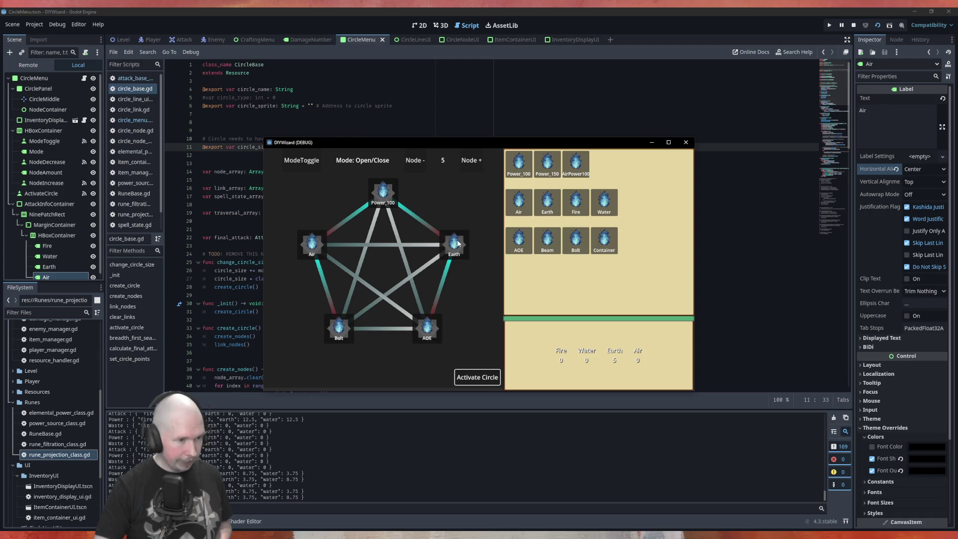
click(435, 288)
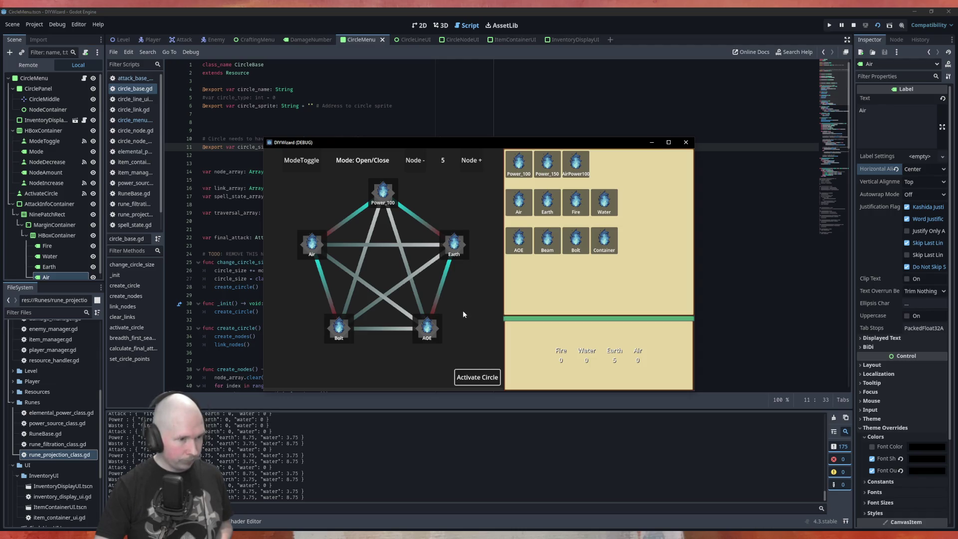
click(331, 295)
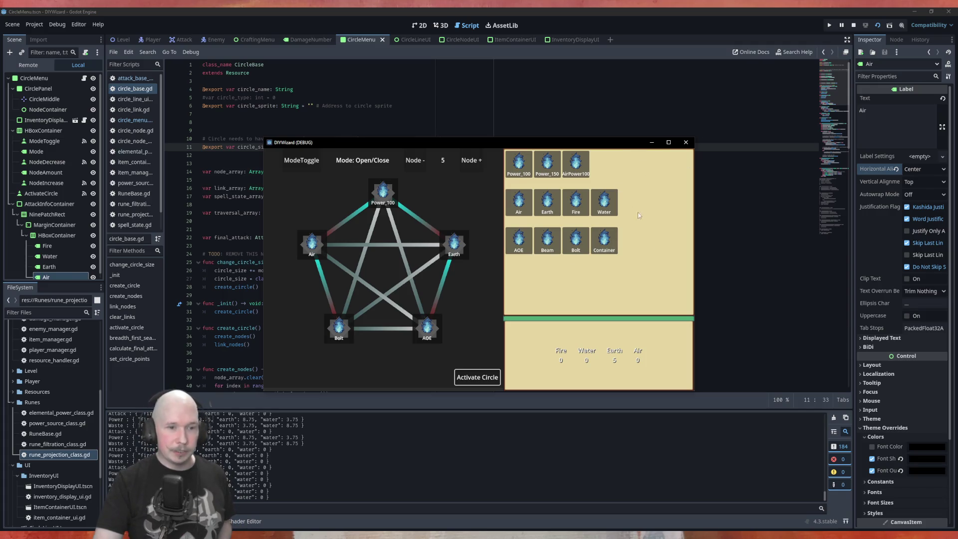
Move the game window lower and add nodes until the circle has 11
drag(574, 146, 575, 164)
click(472, 178)
click(472, 179)
click(471, 179)
click(472, 178)
click(472, 179)
click(469, 179)
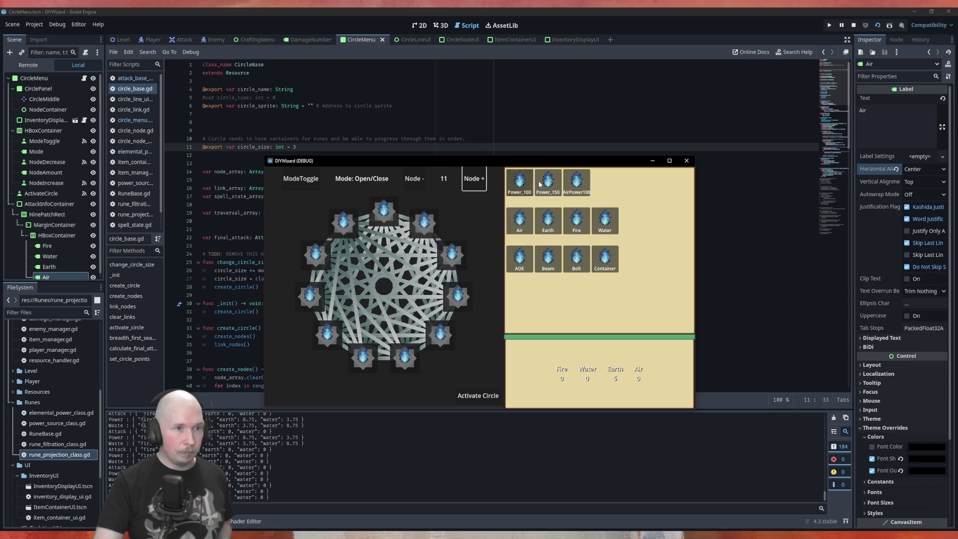
drag(544, 164, 546, 203)
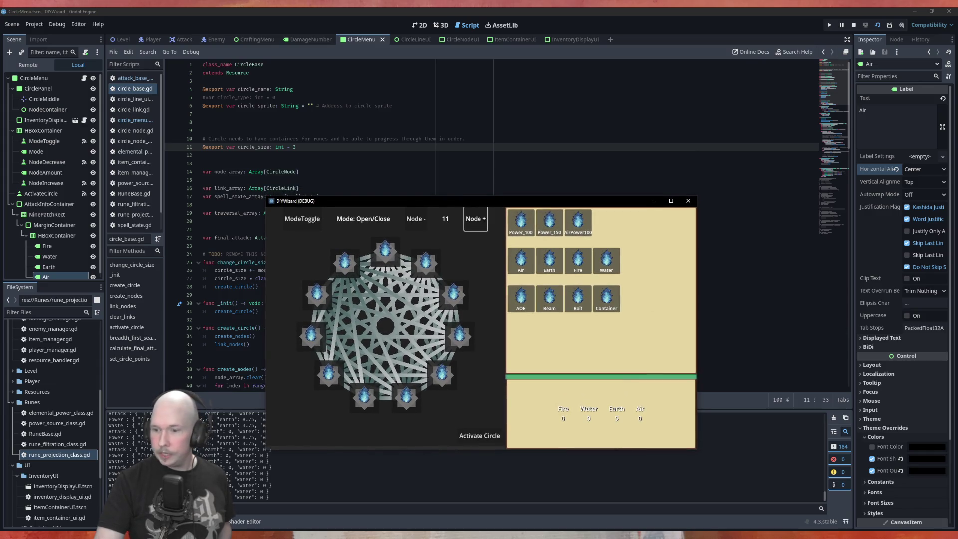
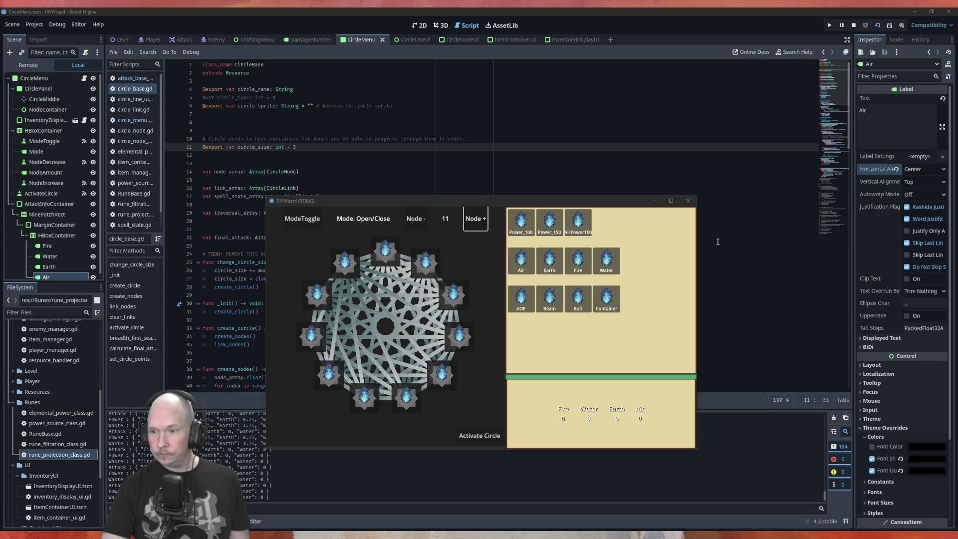
Close the running DIYWizard debug window to return to circle_base.gd, briefly checking the Scene menu
click(687, 202)
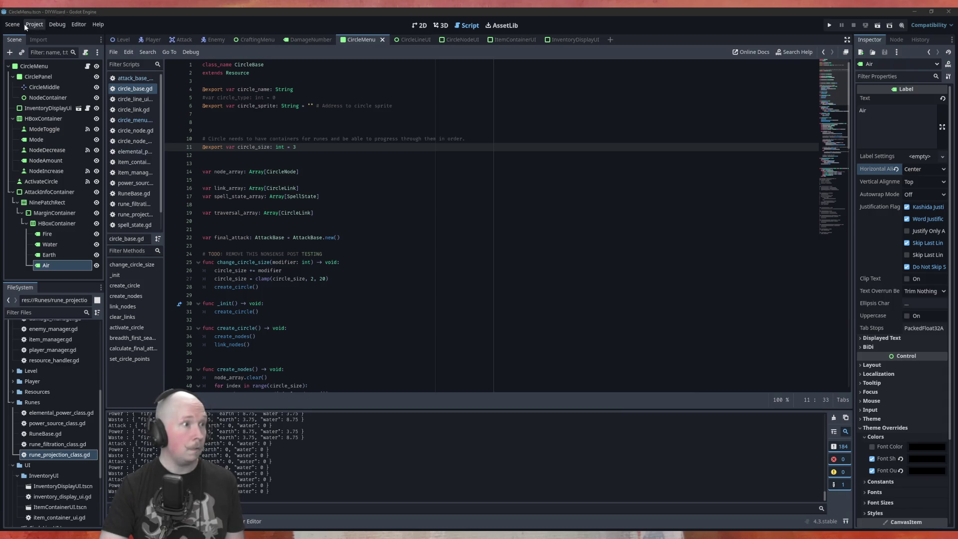
click(18, 25)
click(38, 109)
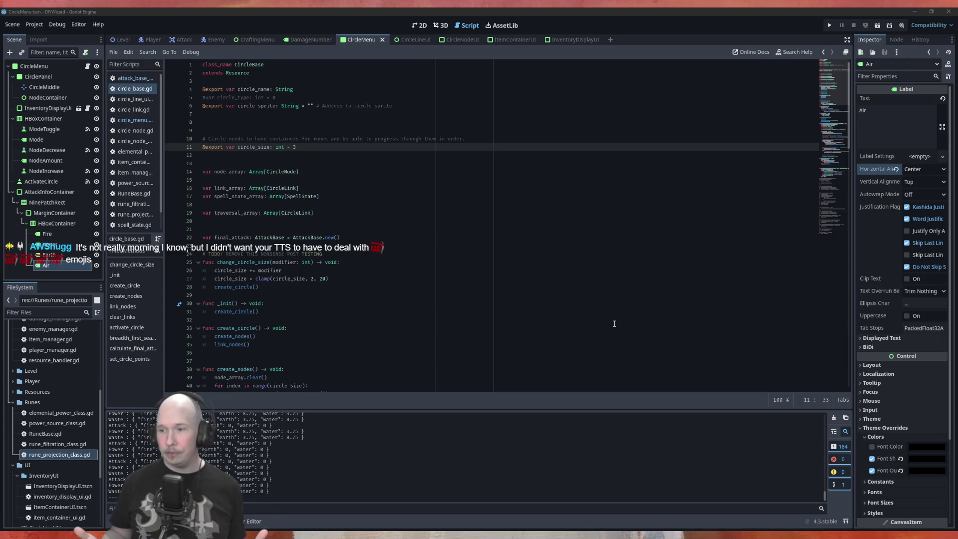
Put the cursor at the end of line 24 and run the project with F5
click(528, 256)
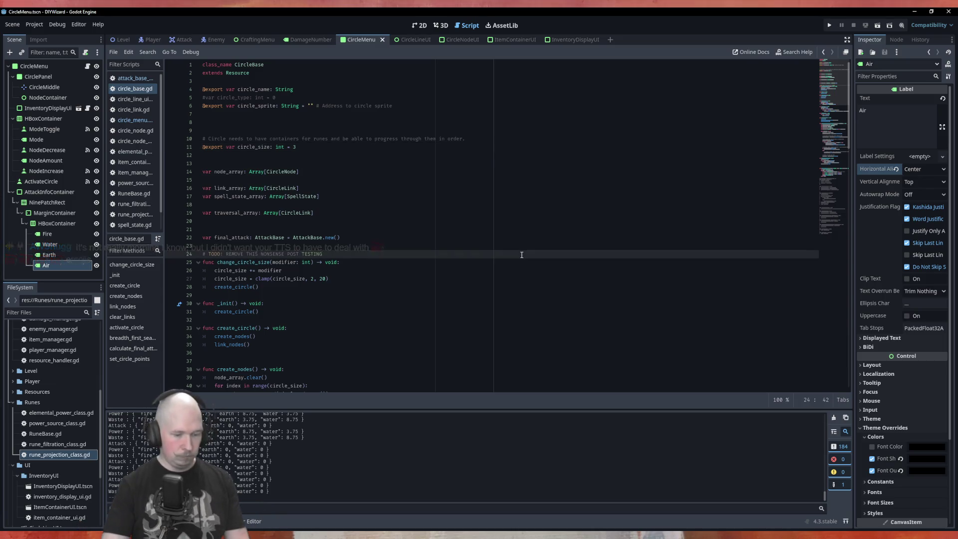
key(F5)
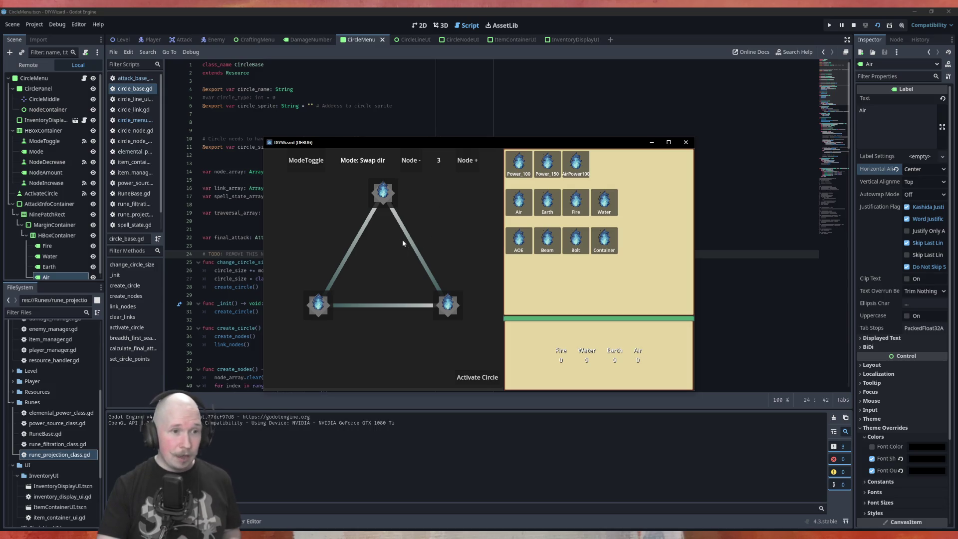
In Open/Close mode, place Power_100, Air and Bolt runes on the triangle's nodes and open its right edge
click(309, 163)
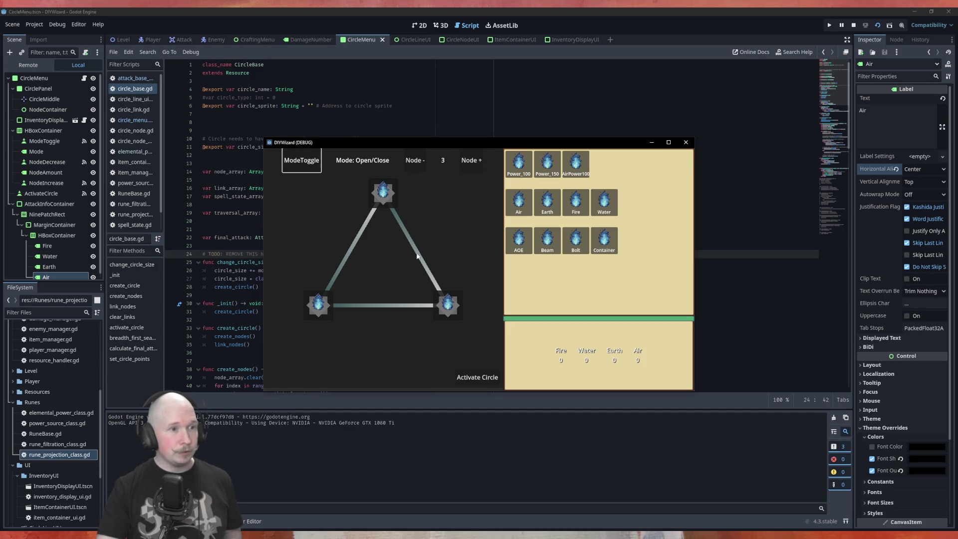
click(420, 275)
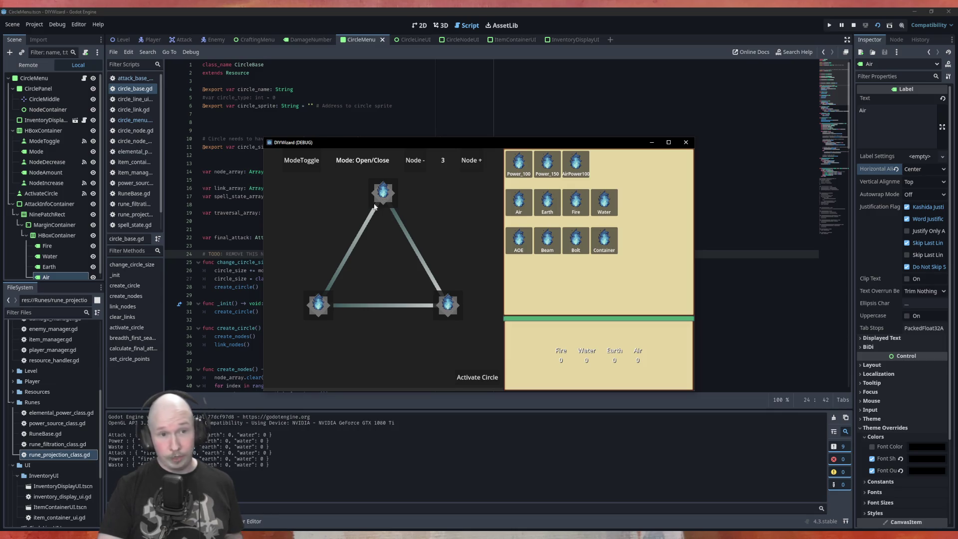
mouse_move(521, 159)
mouse_down()
mouse_move(387, 210)
mouse_move(384, 195)
mouse_up()
mouse_move(518, 202)
mouse_down()
mouse_move(469, 314)
mouse_move(451, 308)
mouse_up()
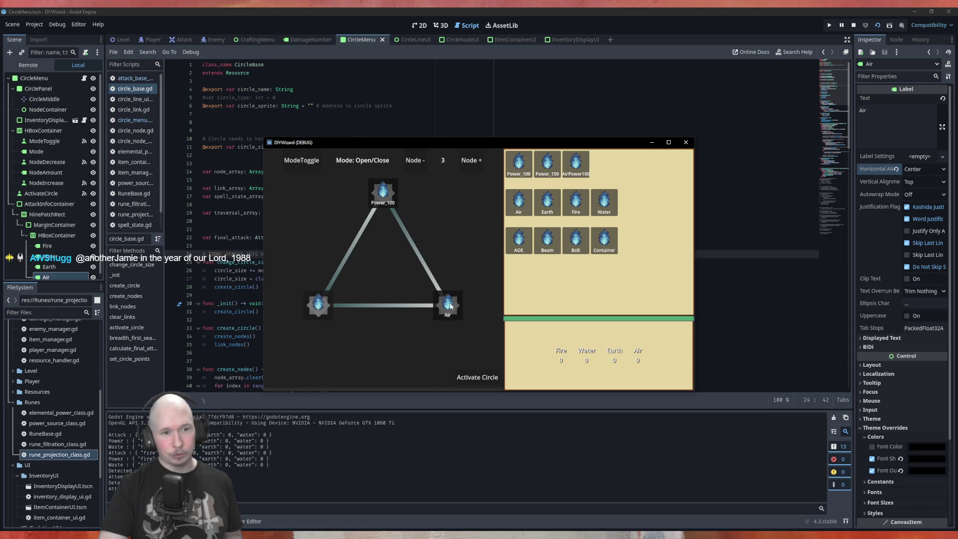
mouse_move(575, 247)
mouse_down()
mouse_move(360, 325)
mouse_move(318, 305)
mouse_up()
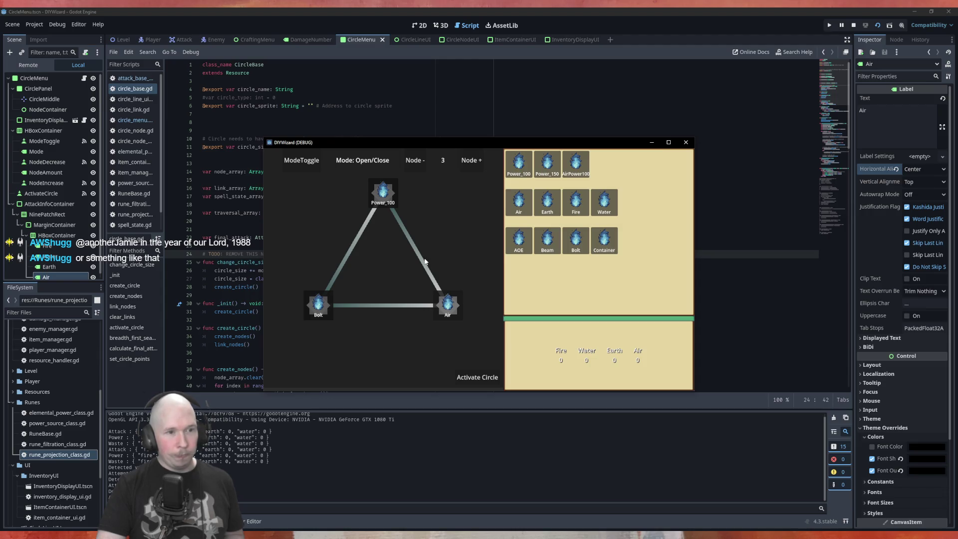
click(477, 377)
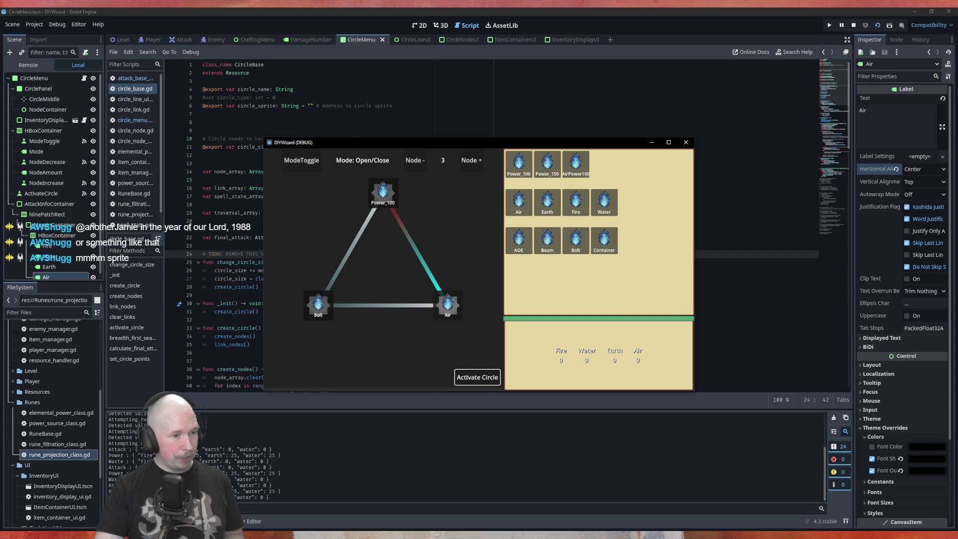
Open the Bolt–Air link, activate the circle three times, then grow it to five nodes
click(387, 314)
click(477, 383)
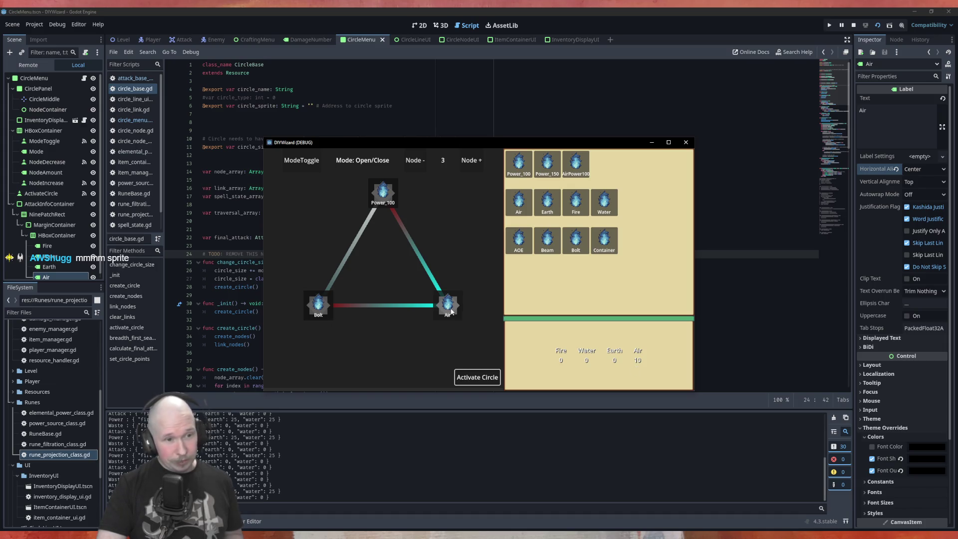
click(326, 319)
click(388, 326)
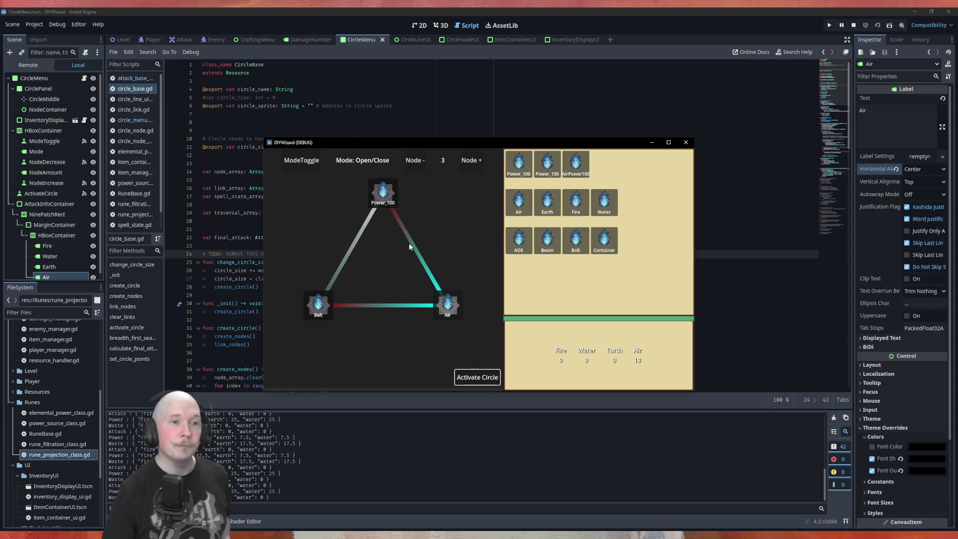
click(471, 160)
click(471, 160)
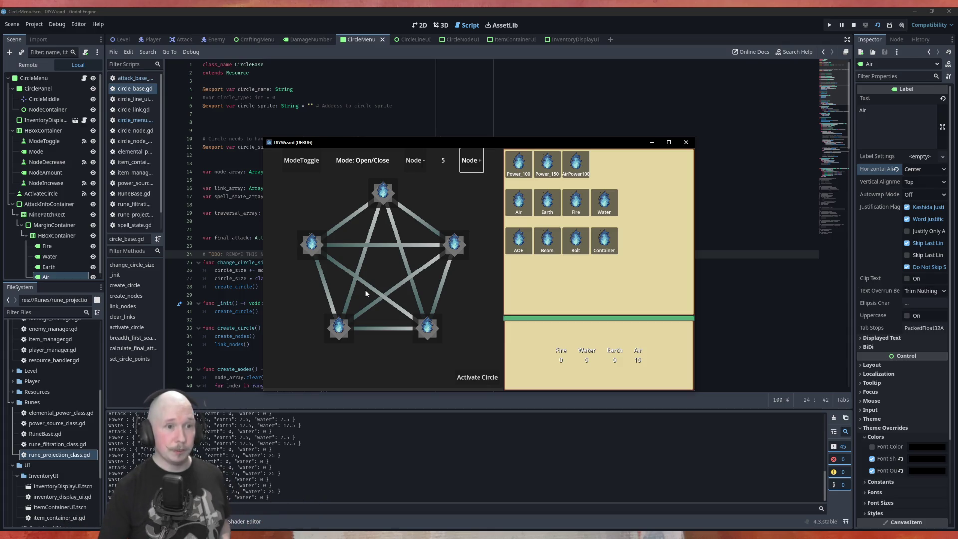
Add nodes until the circle has seven fully linked nodes, then set the mode to Swap dir
click(471, 160)
click(471, 160)
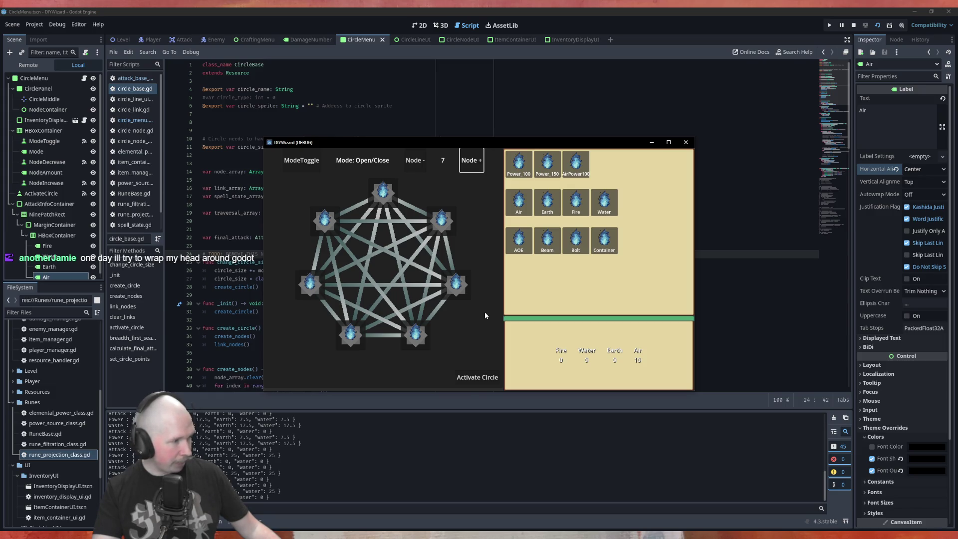
click(490, 378)
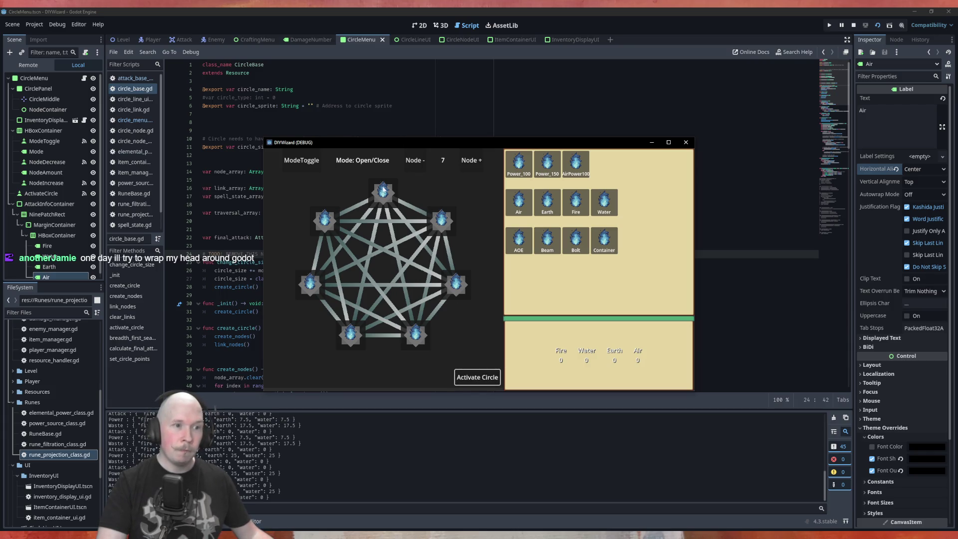
click(419, 290)
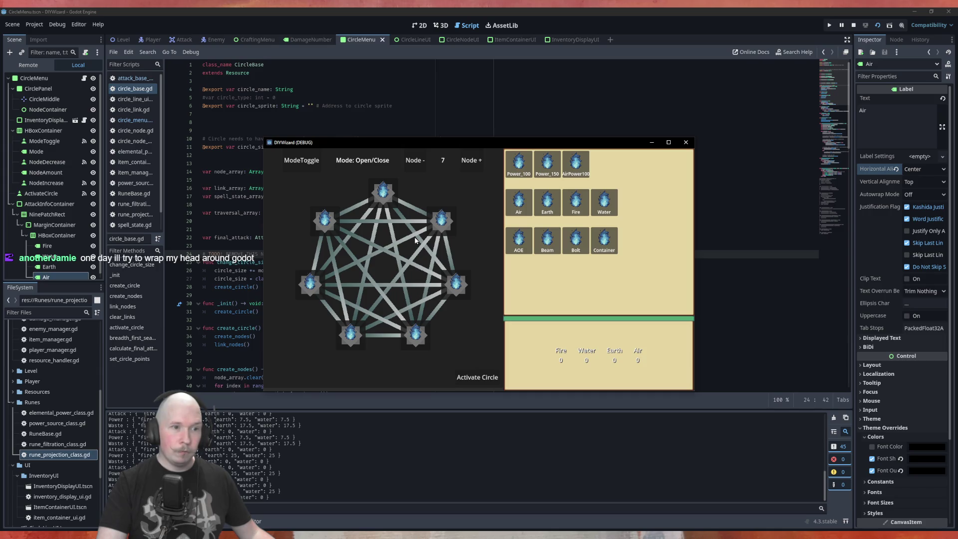
click(301, 160)
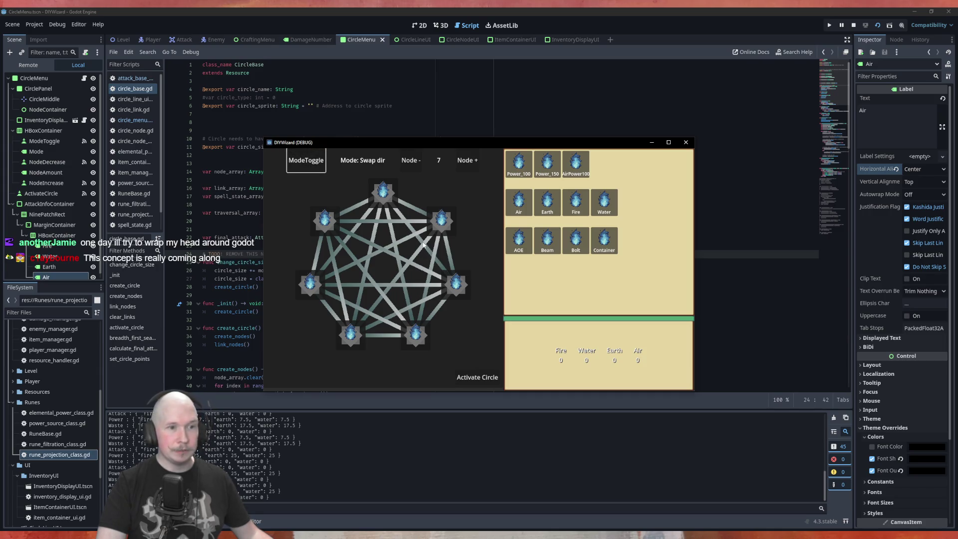
Swap the top link's direction, then in Open/Close mode open six links across the seven-node circle
click(413, 233)
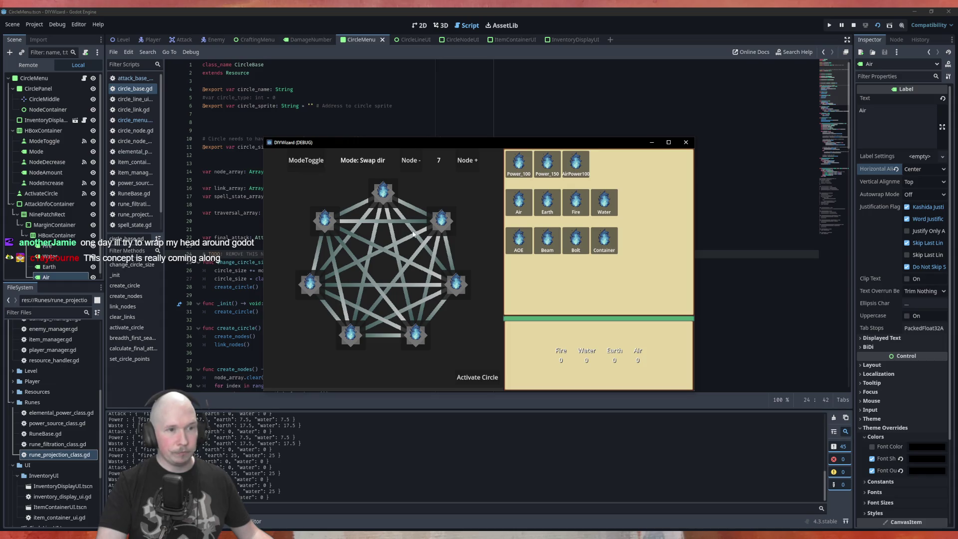
click(304, 159)
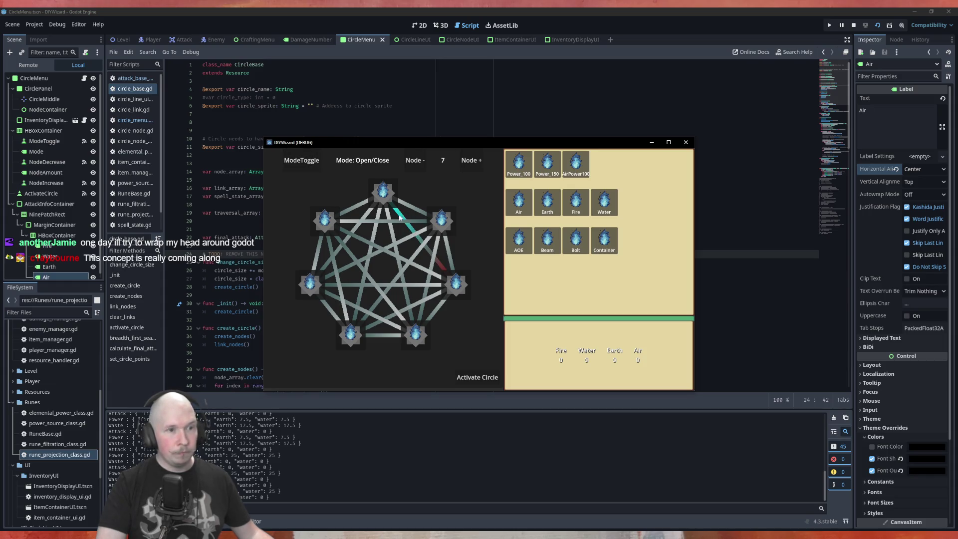
click(411, 285)
click(377, 255)
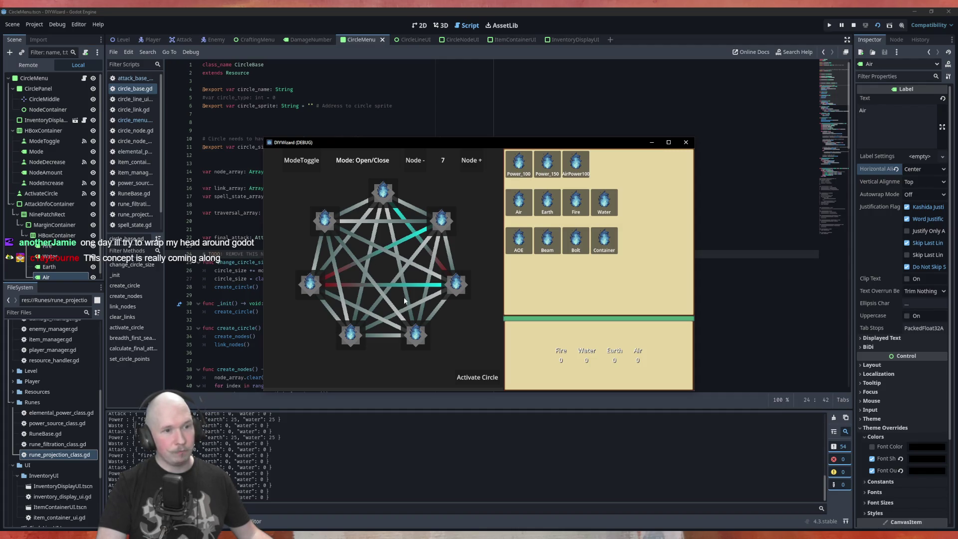
click(383, 293)
click(348, 322)
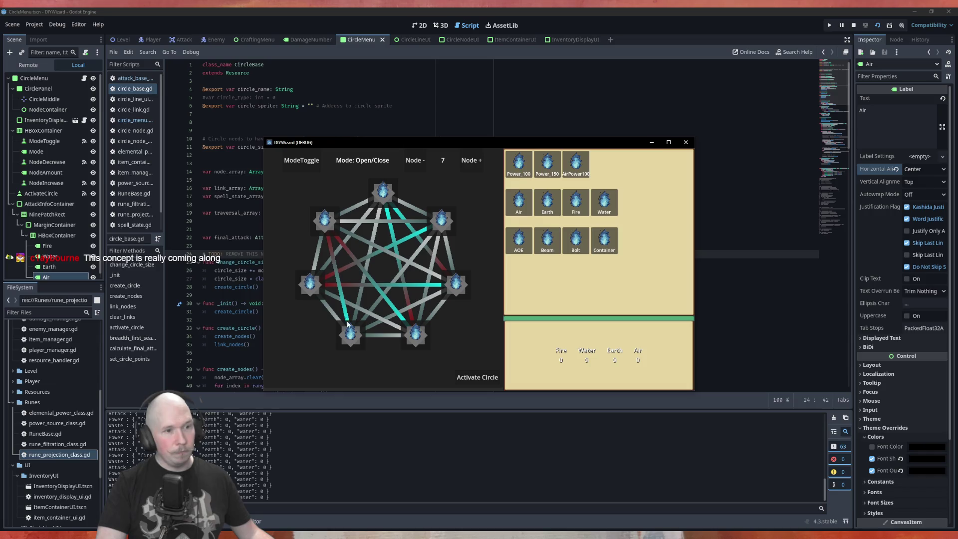
click(377, 338)
click(422, 238)
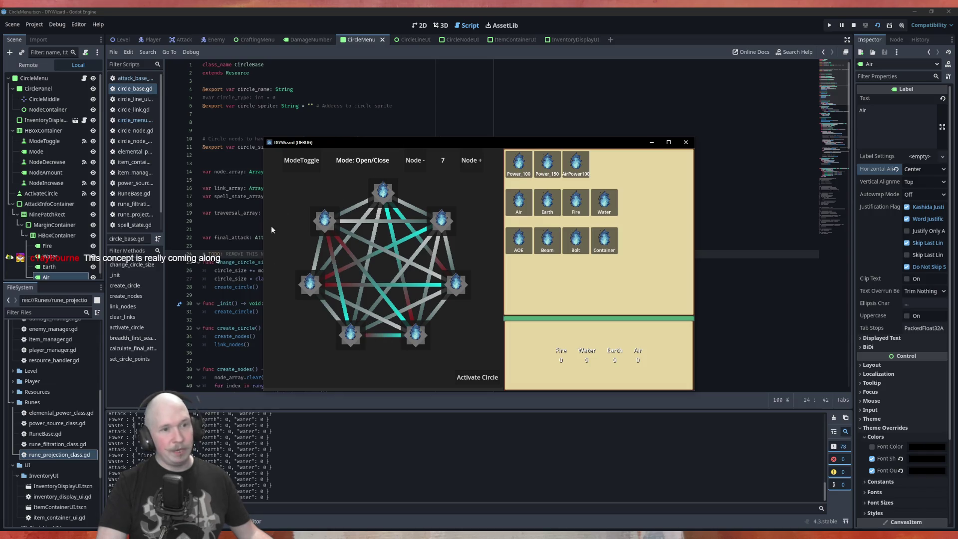
Activate the seven-node circle twice to log its attack output, then close the debug game window
click(420, 288)
click(414, 287)
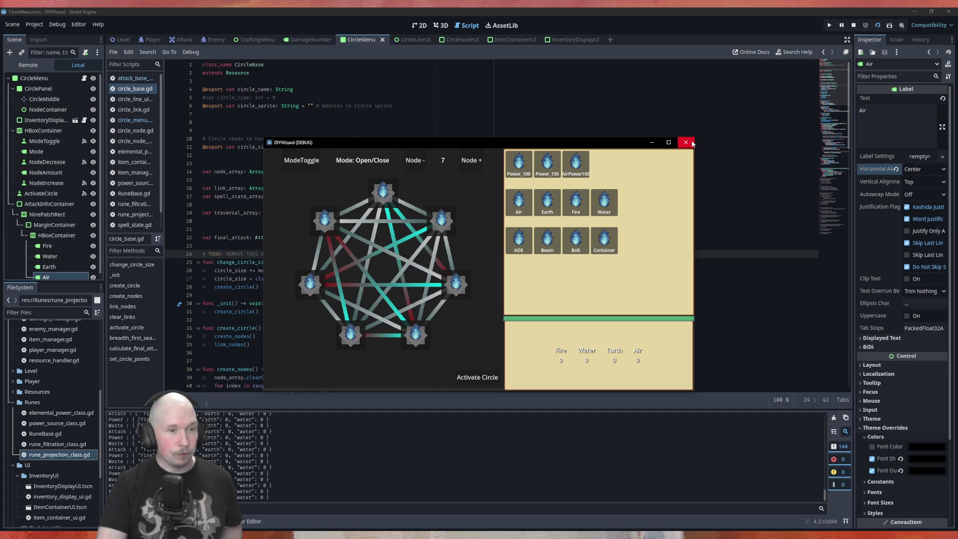
click(479, 379)
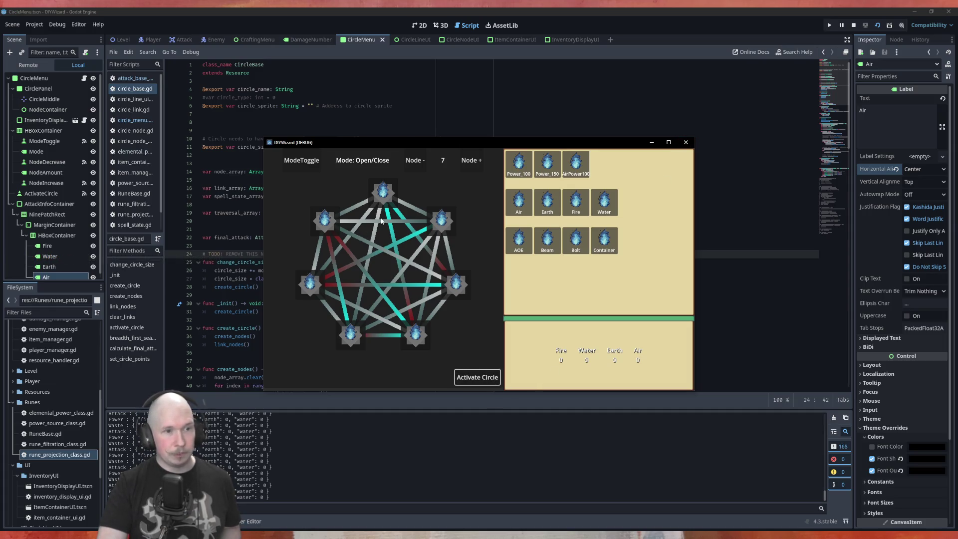
click(479, 378)
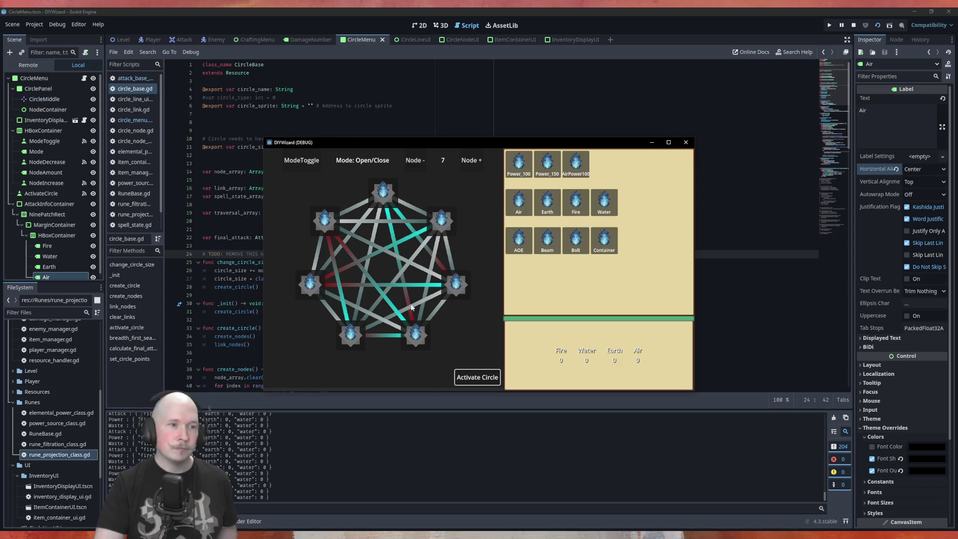
click(685, 142)
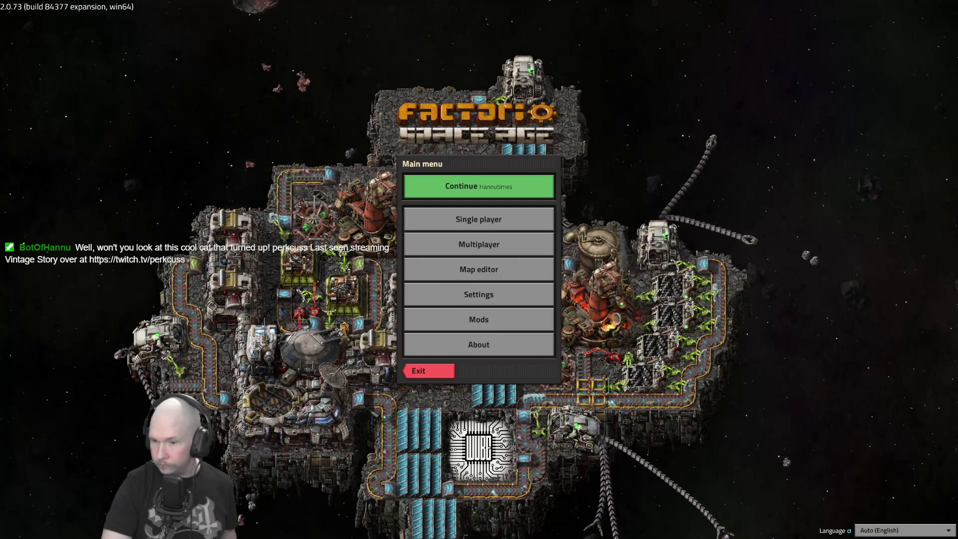
Continue the most recent Factorio save, loading the factory beside the chemical plants
click(534, 192)
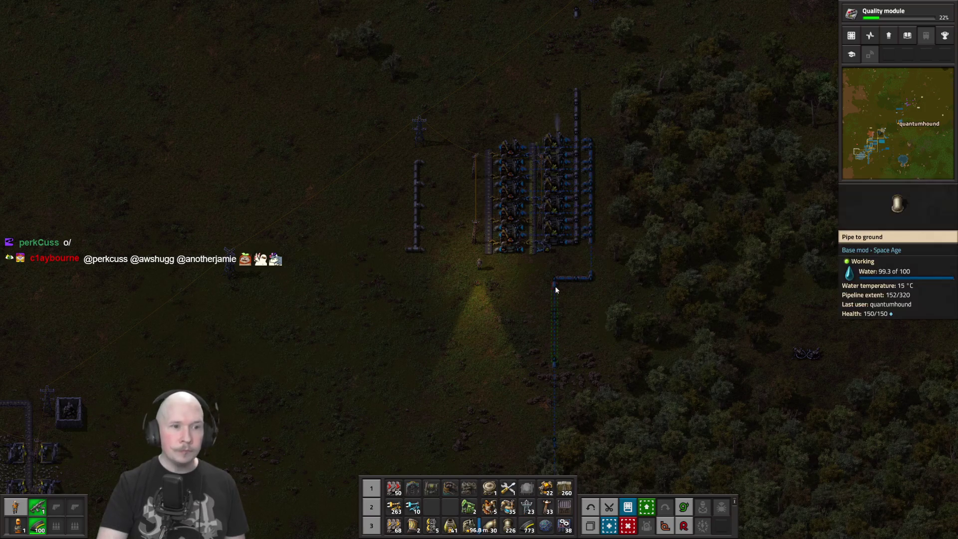
key(w)
scroll(538, 285, up, 5)
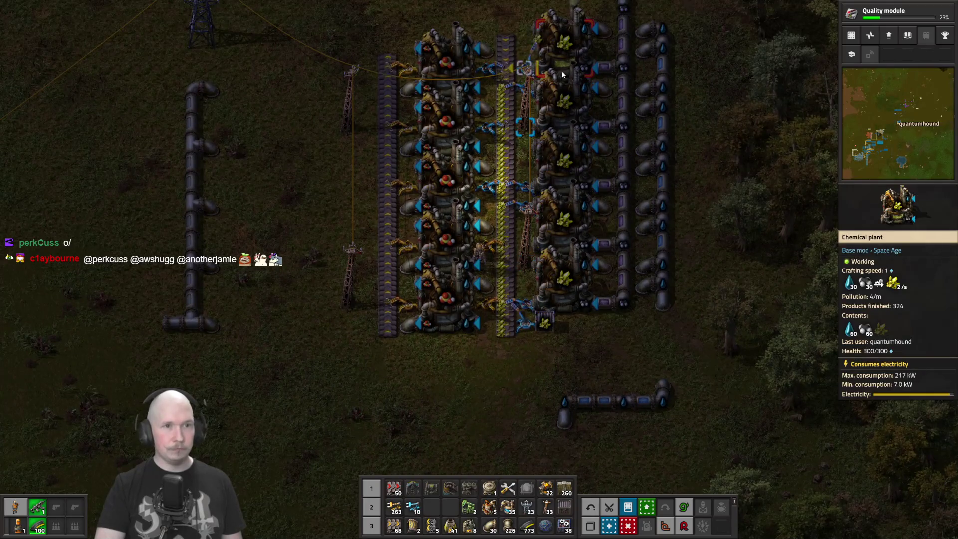
click(439, 315)
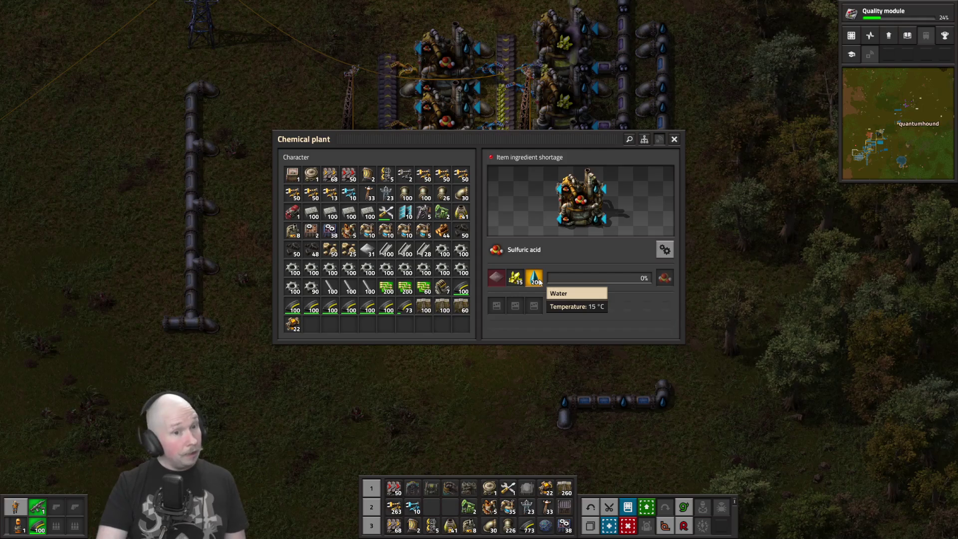
scroll(510, 320, down, 10)
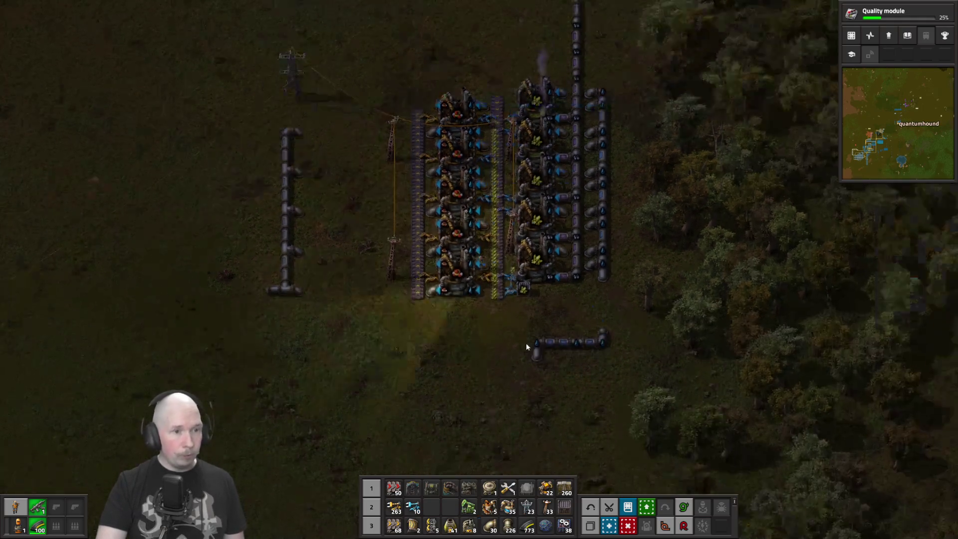
scroll(528, 326, down, 5)
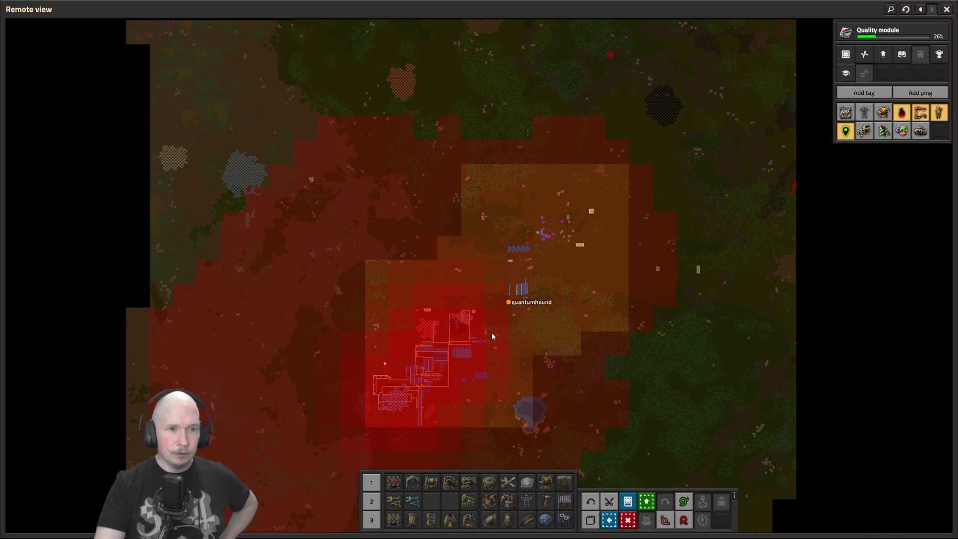
Zoom out to the remote map and pan around the base, its pollution cloud and the iron ore patch
scroll(526, 190, up, 3)
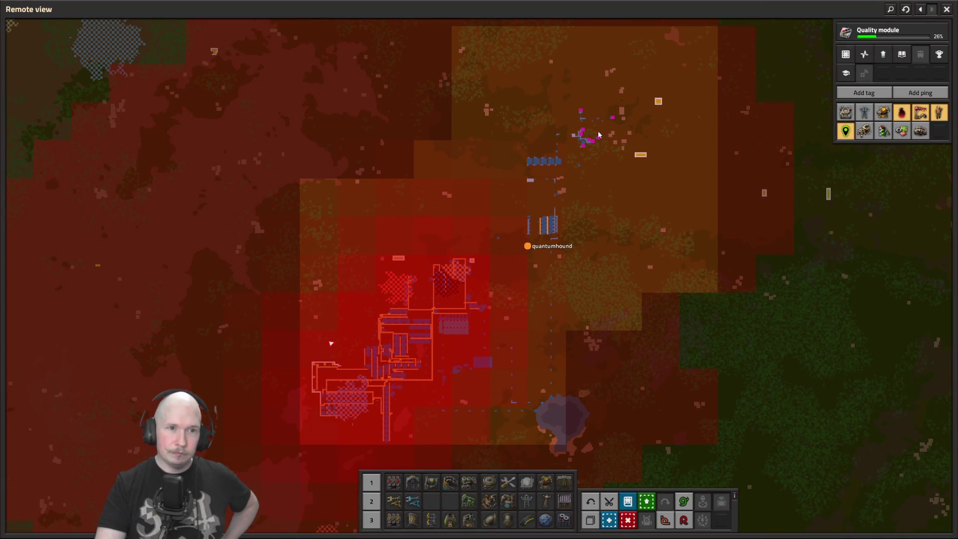
mouse_move(593, 147)
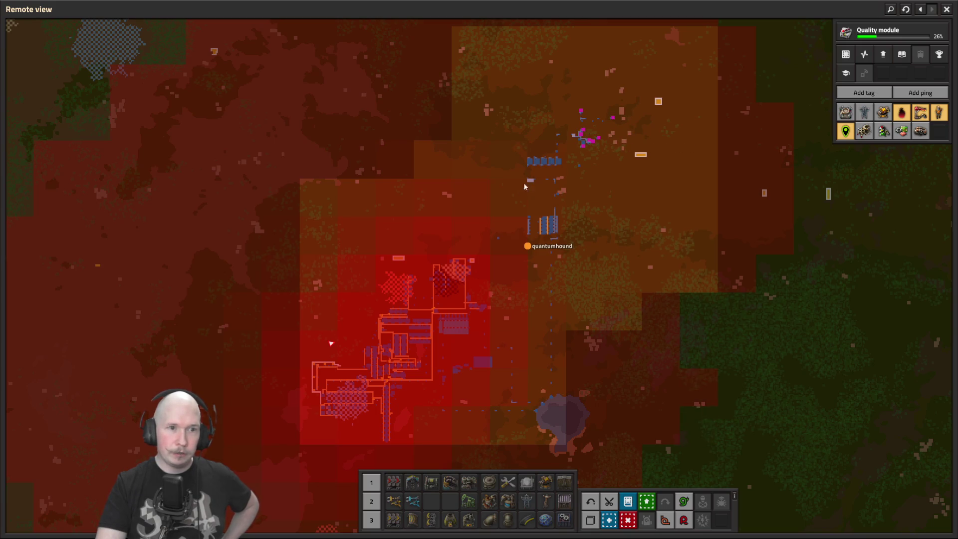
key(s)
key(a)
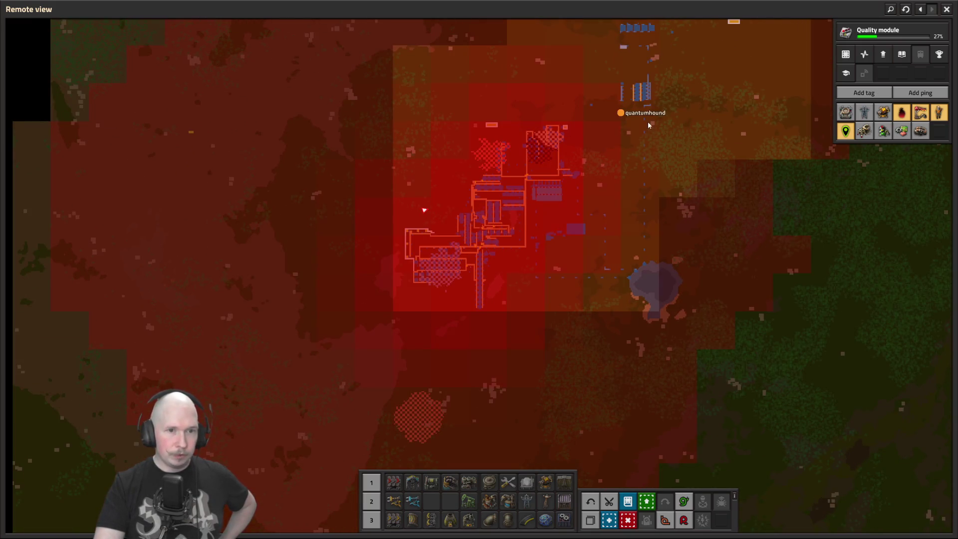
key(w)
key(d)
mouse_move(418, 263)
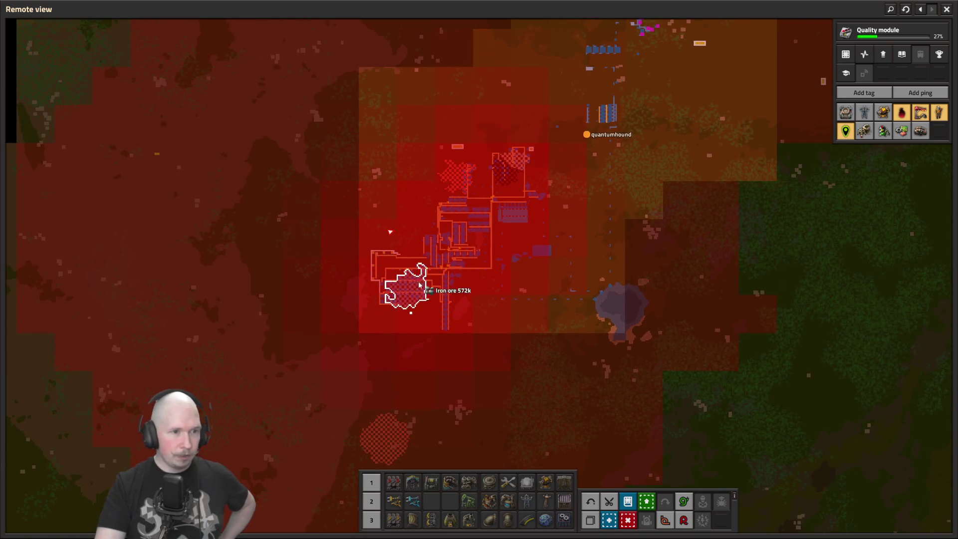
key(w)
key(s)
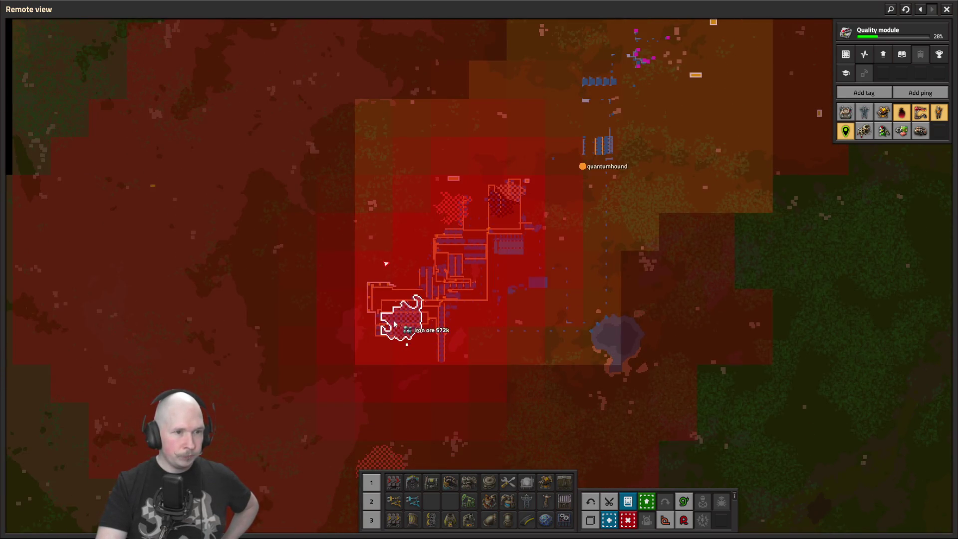
key(w)
key(a)
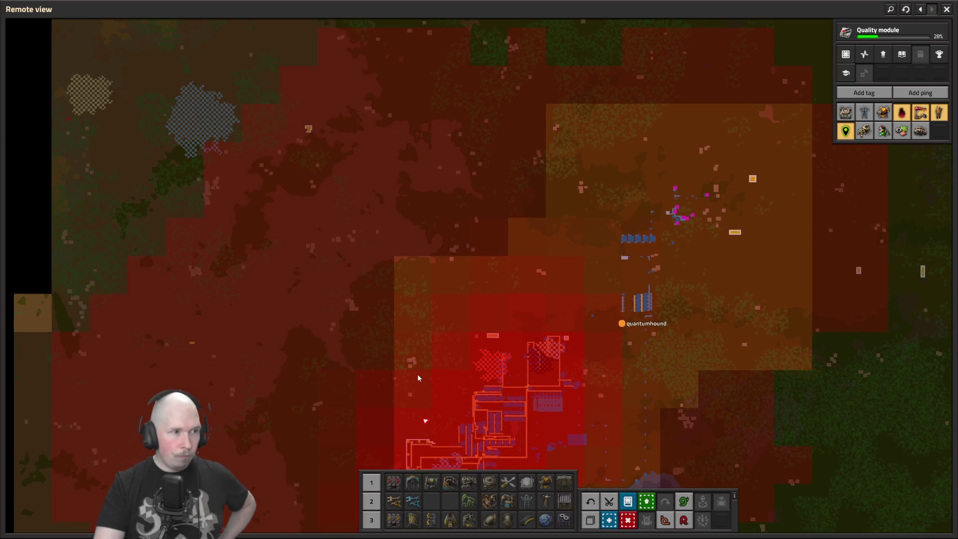
drag(418, 378, 435, 417)
key(w)
key(a)
scroll(180, 239, up, 5)
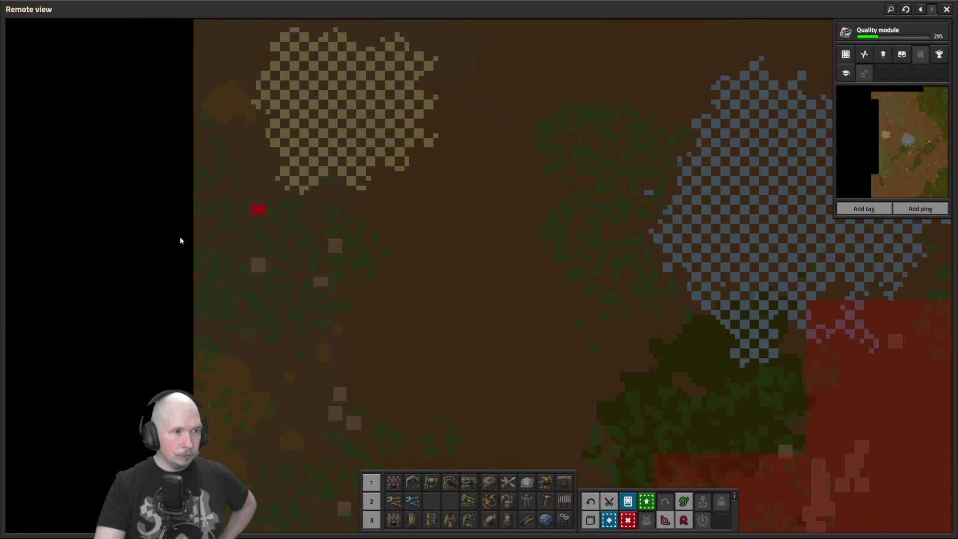
scroll(251, 210, down, 6)
scroll(379, 199, up, 4)
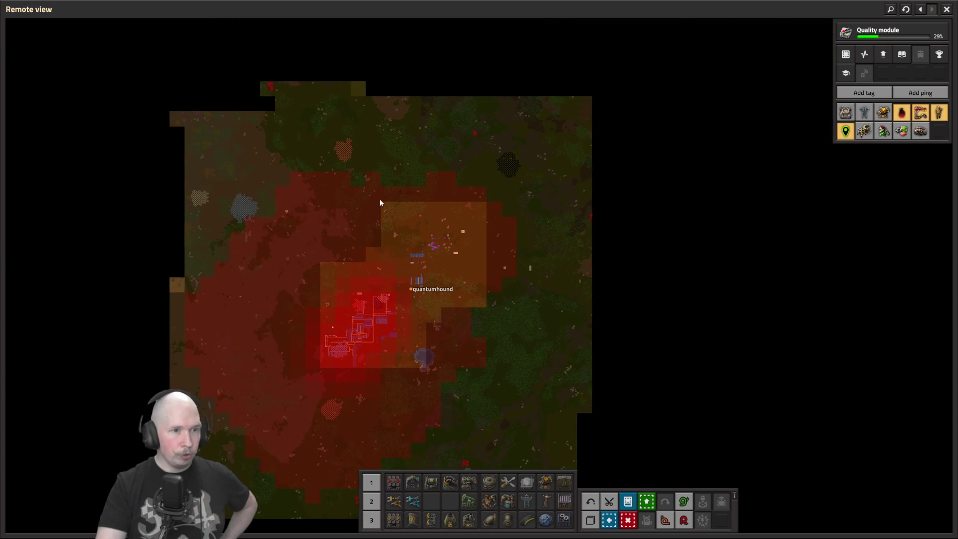
scroll(465, 172, down, 5)
scroll(464, 165, up, 1)
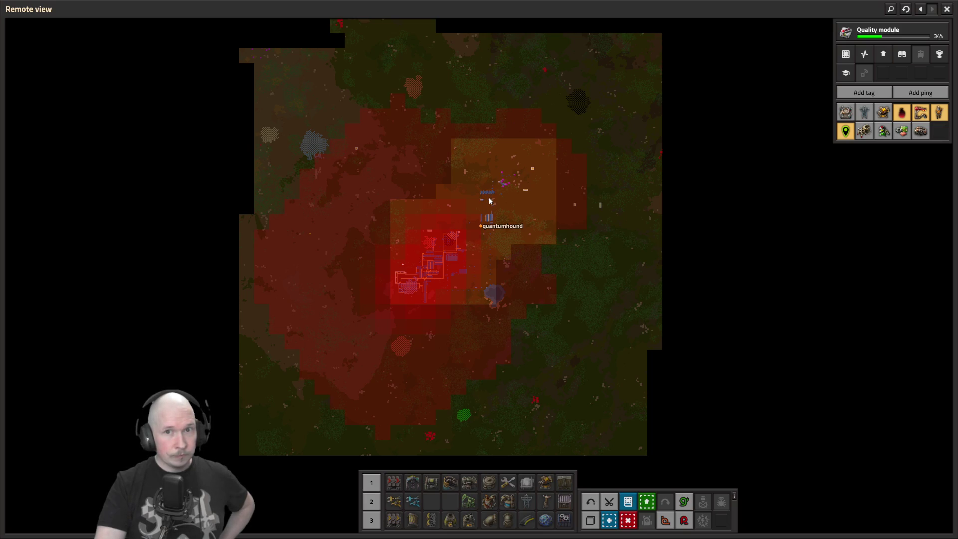
scroll(481, 220, up, 3)
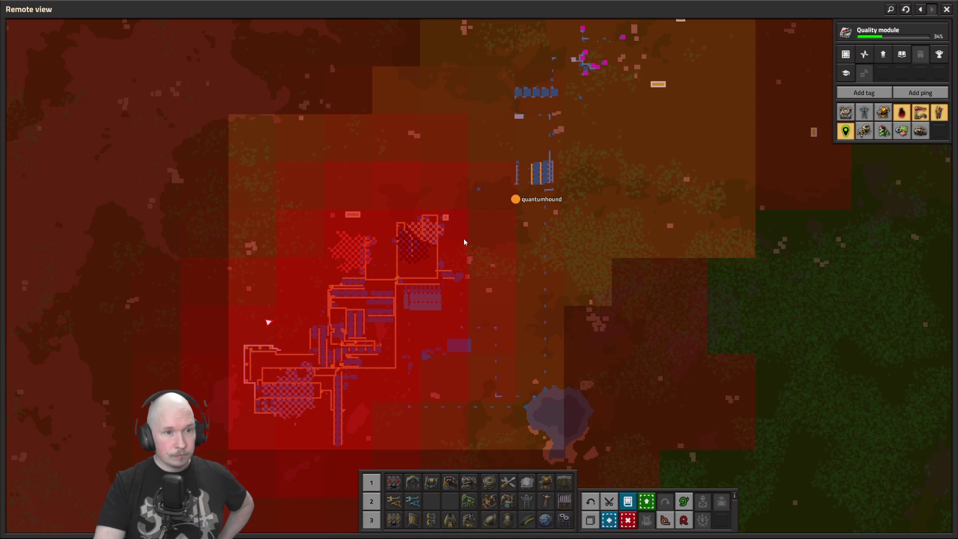
Pan the remote map west of the base, then recentre it on the factory
scroll(464, 242, down, 2)
mouse_move(449, 286)
mouse_down()
mouse_move(503, 313)
mouse_move(503, 347)
mouse_up()
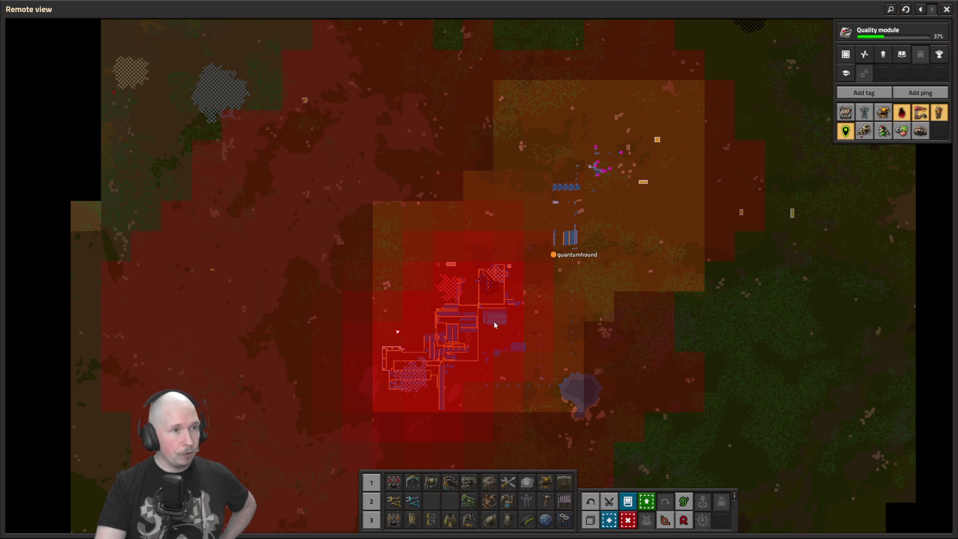
key(w)
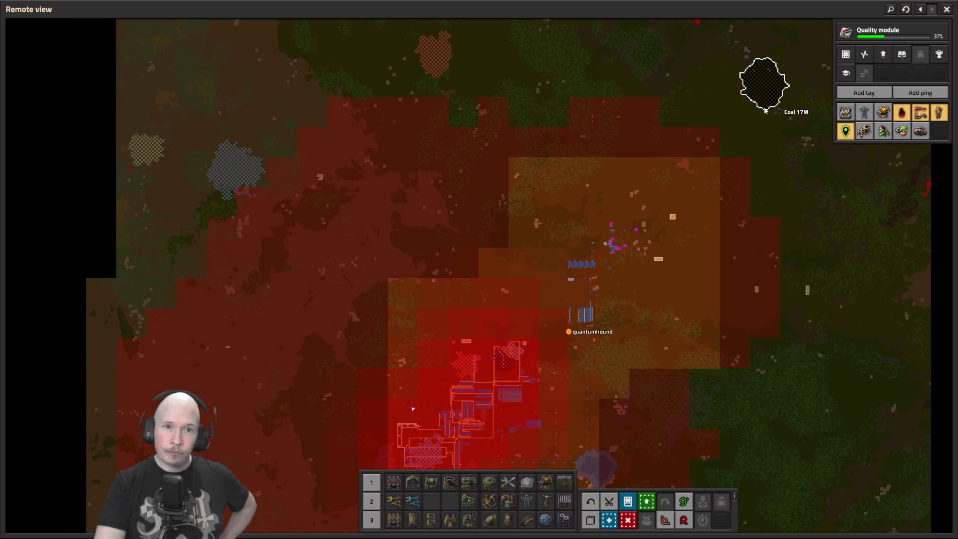
drag(224, 173, 355, 142)
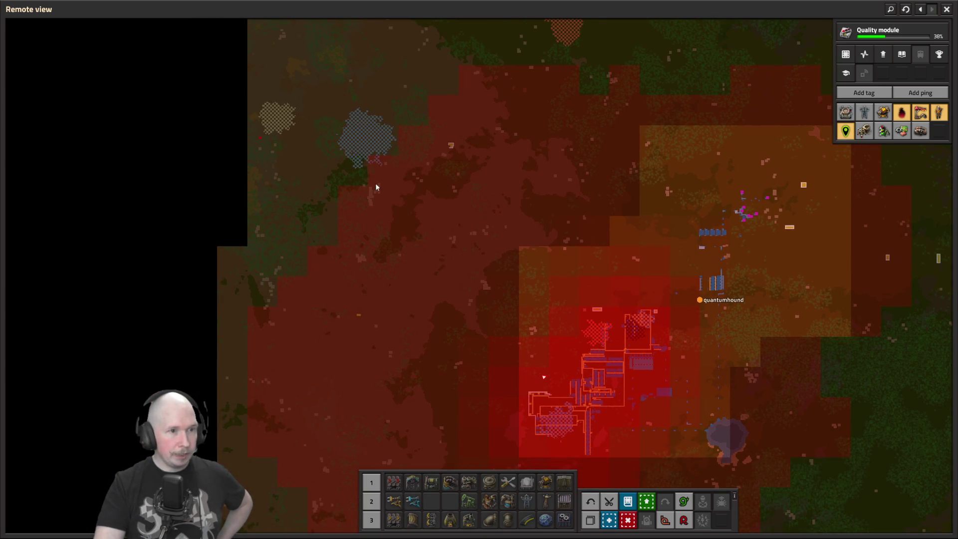
key(s)
key(d)
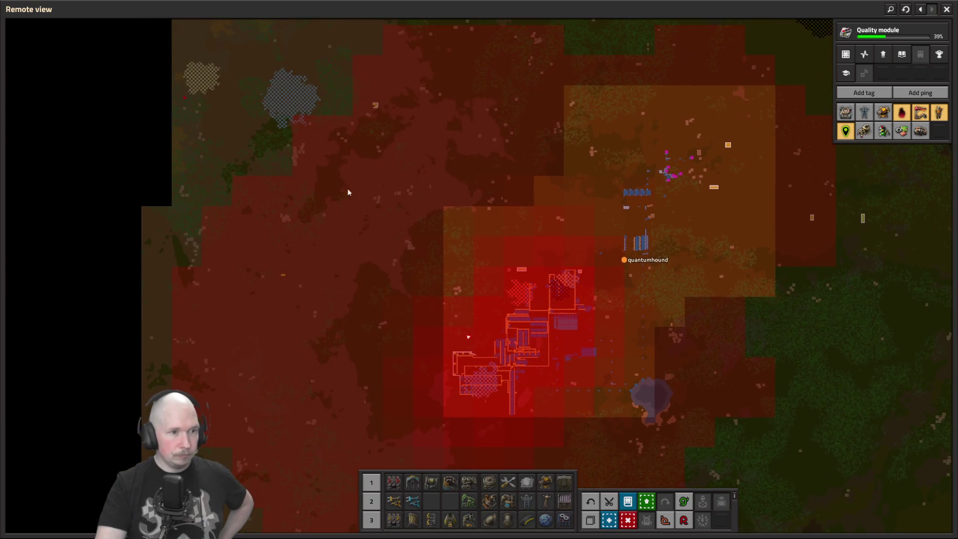
scroll(448, 344, down, 5)
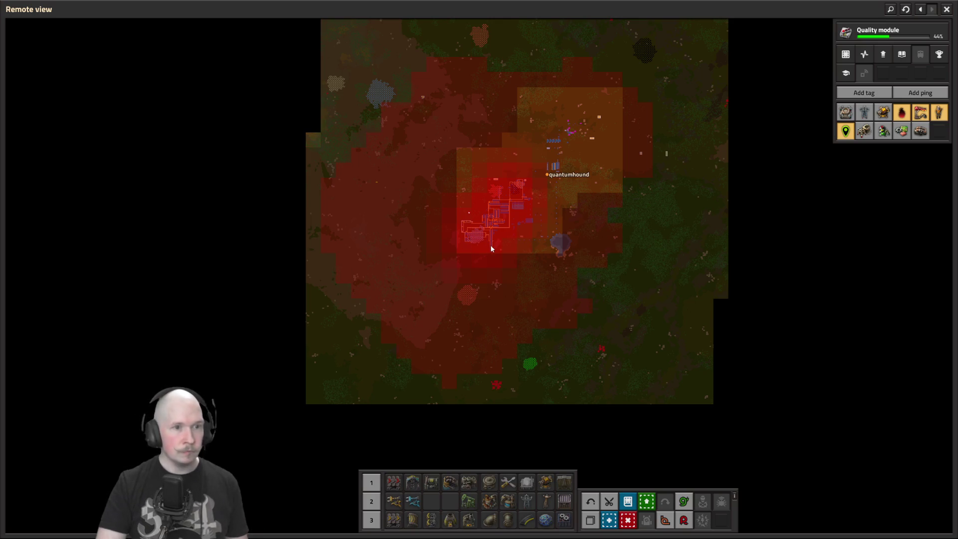
Close the map and walk north-east across the grassland, then back to the chemical plant block
key(m)
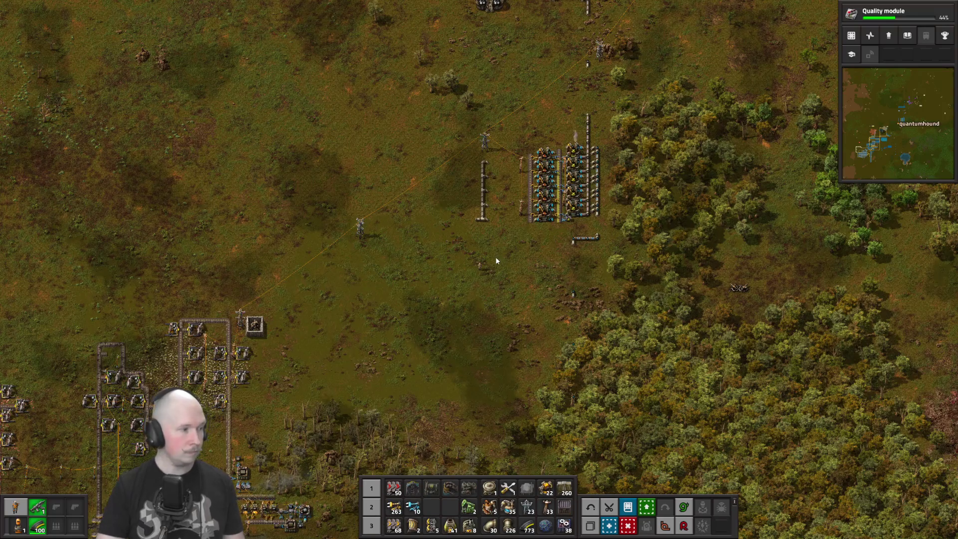
scroll(531, 259, up, 5)
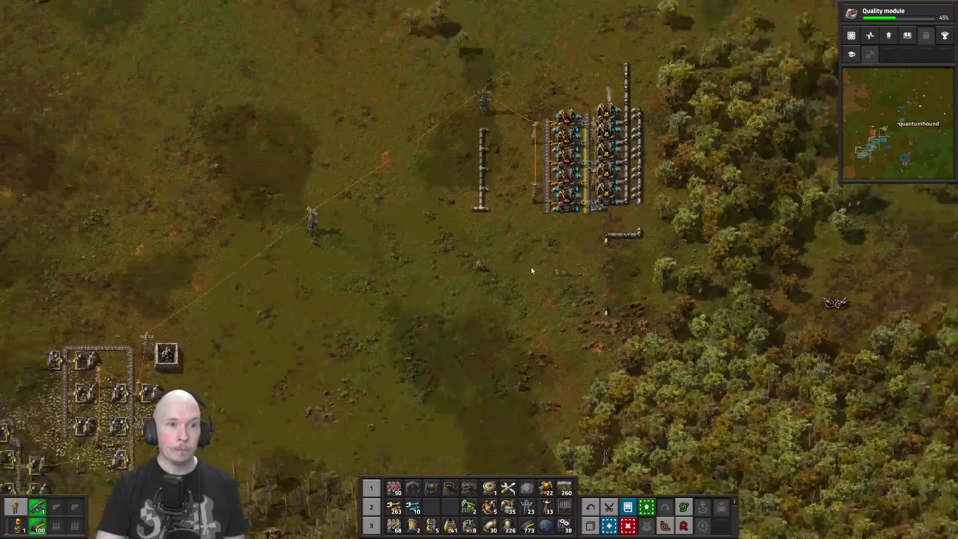
scroll(599, 281, up, 1)
key(w)
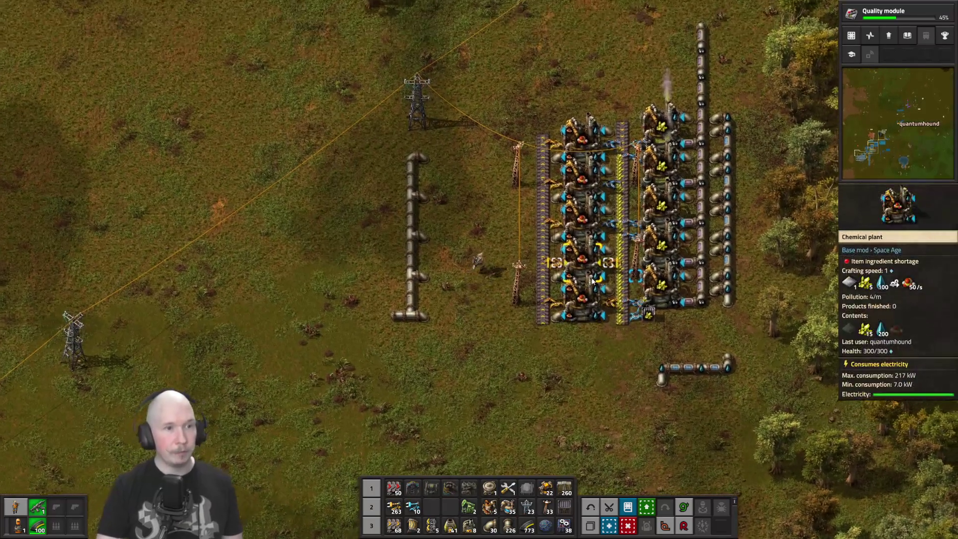
scroll(593, 281, down, 3)
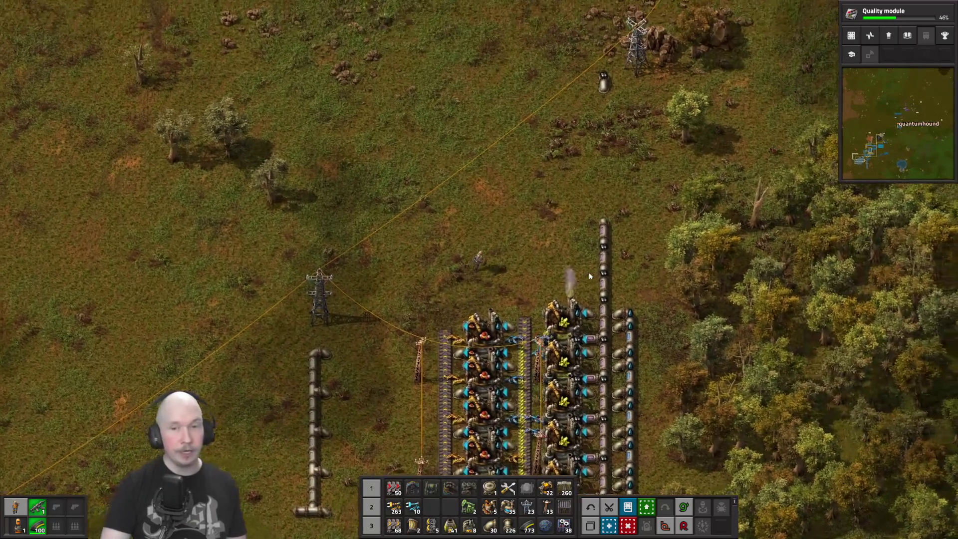
key(w)
key(d)
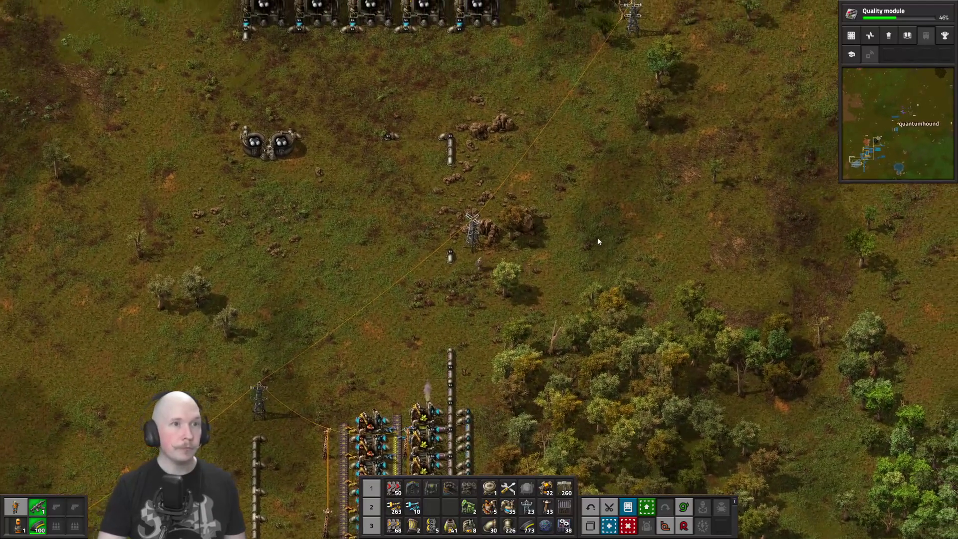
key(w)
key(d)
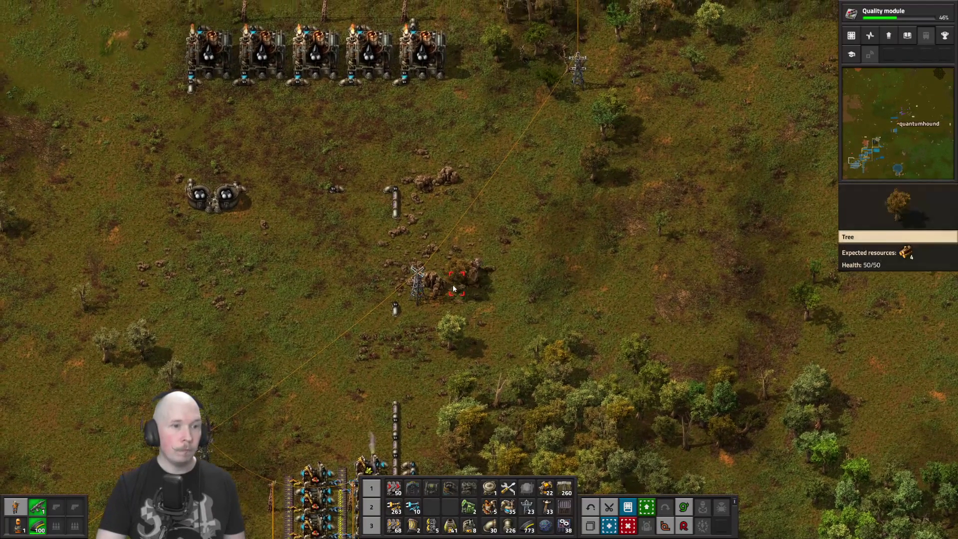
key(w)
key(d)
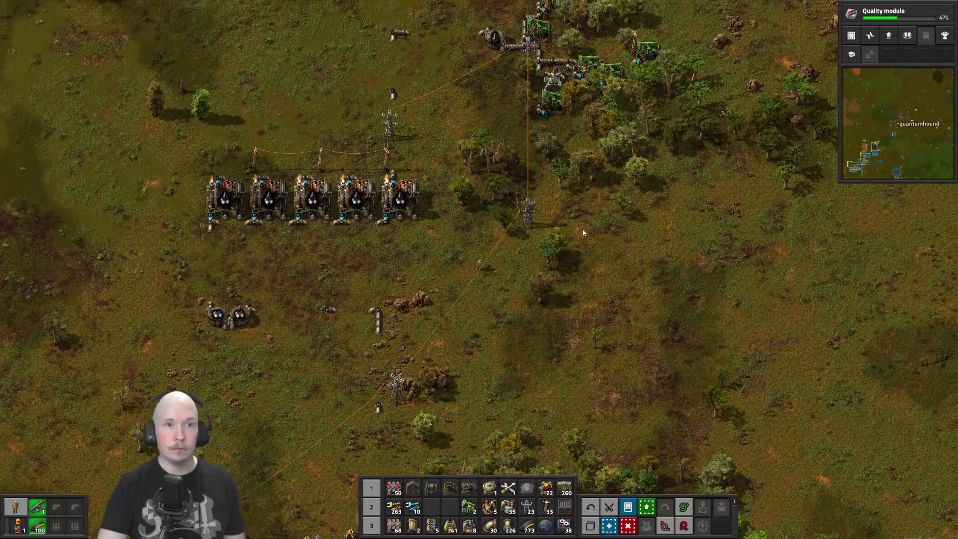
key(s)
key(a)
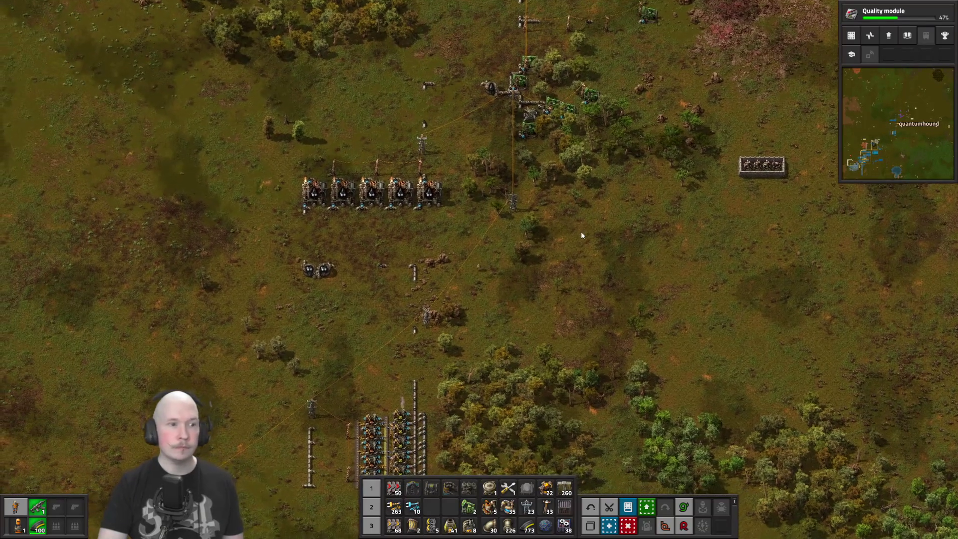
key(s)
key(a)
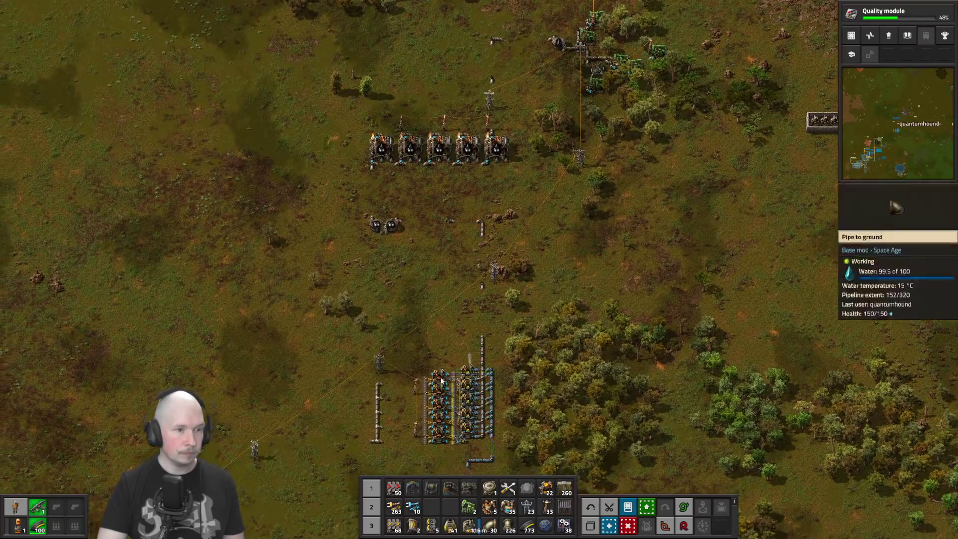
key(s)
key(a)
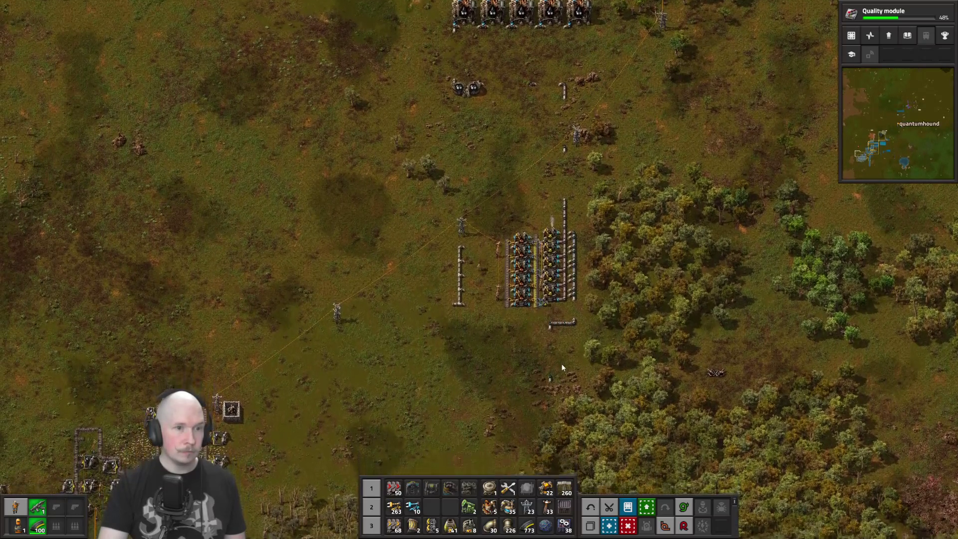
scroll(562, 365, up, 5)
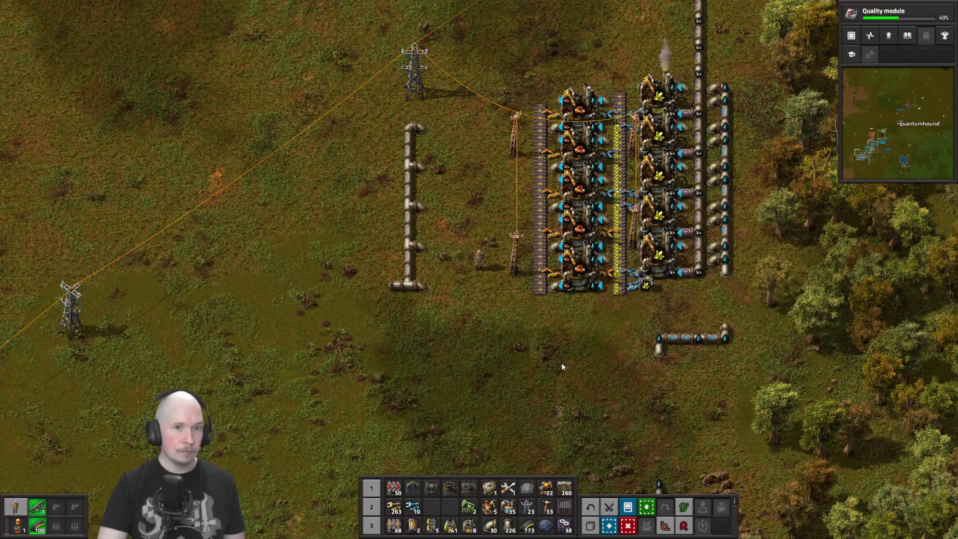
Build a chemical plant just north of the block, leaving its recipe unset
key(w)
click(508, 506)
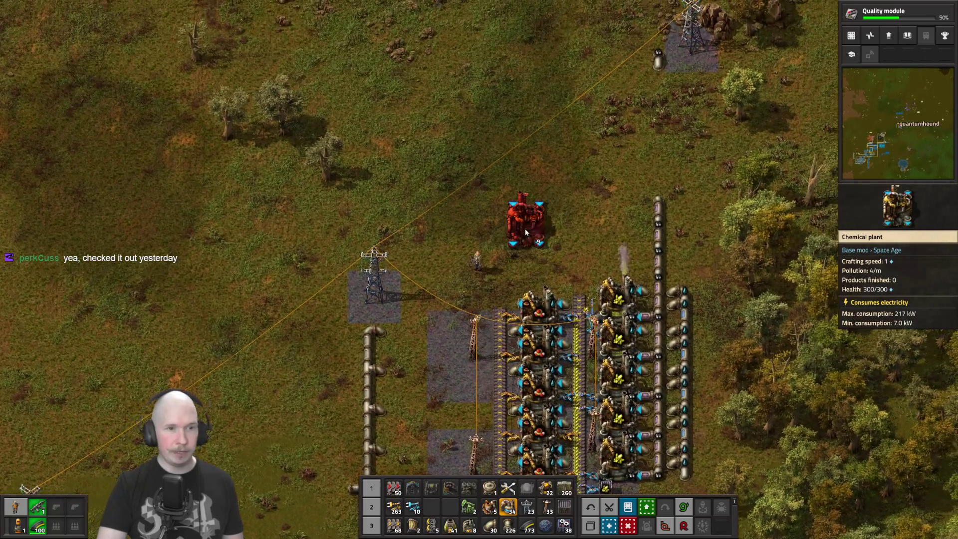
click(526, 229)
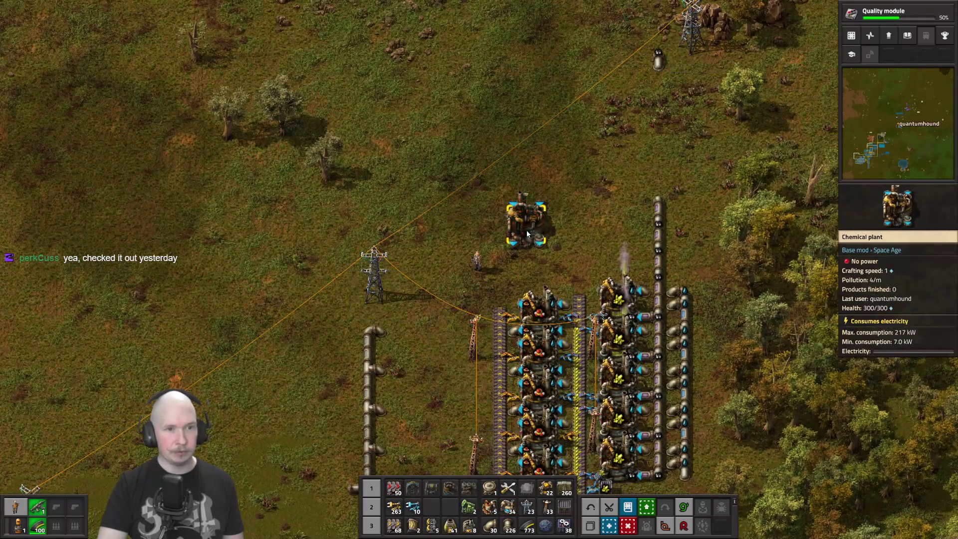
click(526, 230)
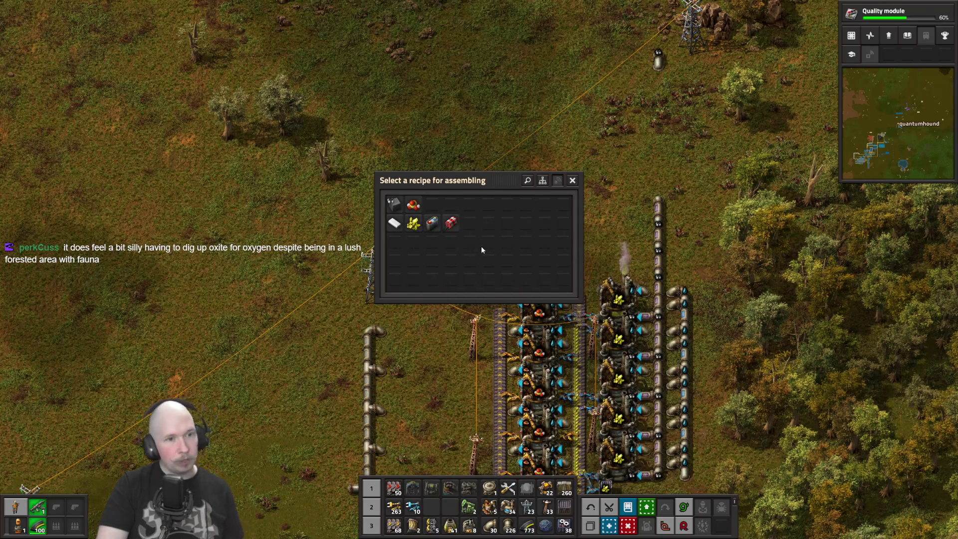
key(Escape)
scroll(522, 265, down, 4)
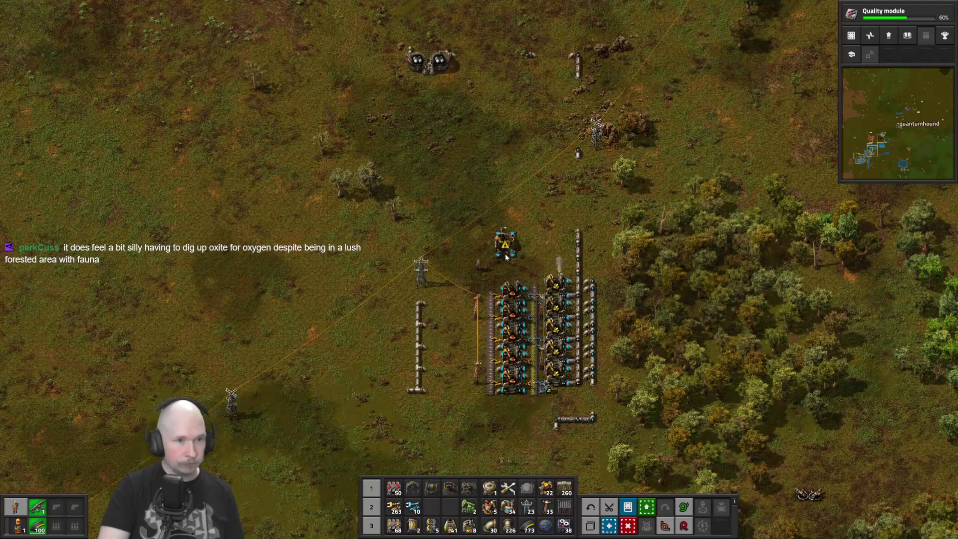
Walk south-west from the chemical plants past the coal field toward the main base
key(s+a)
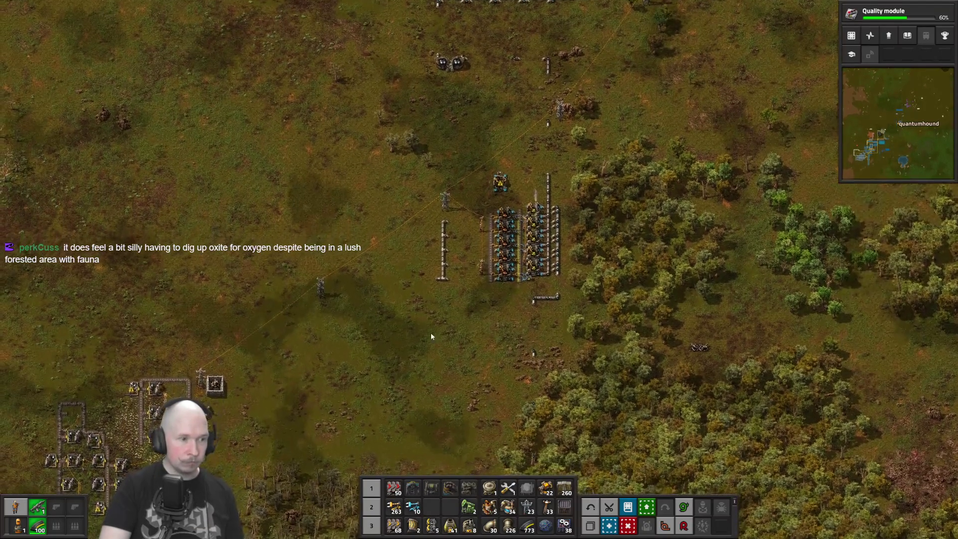
key(s+a)
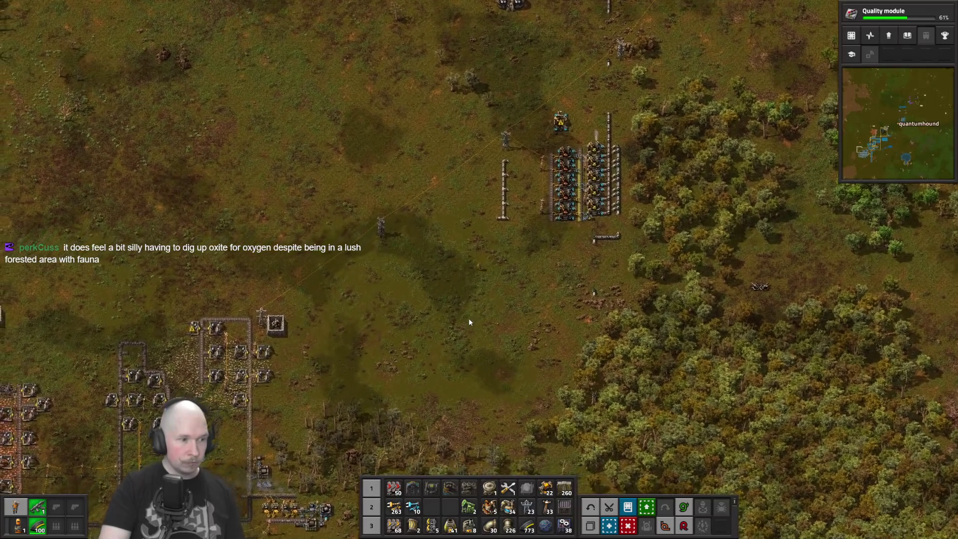
key(a)
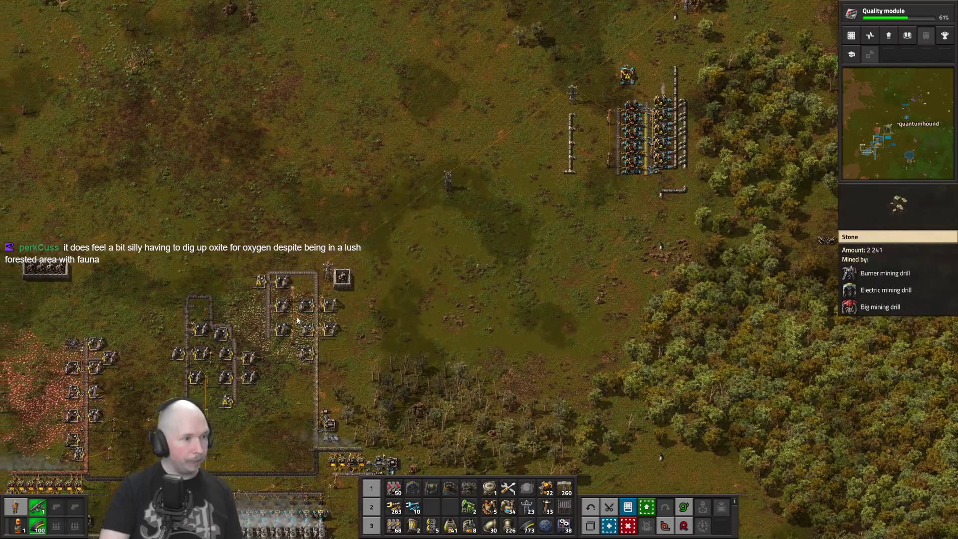
key(s+a)
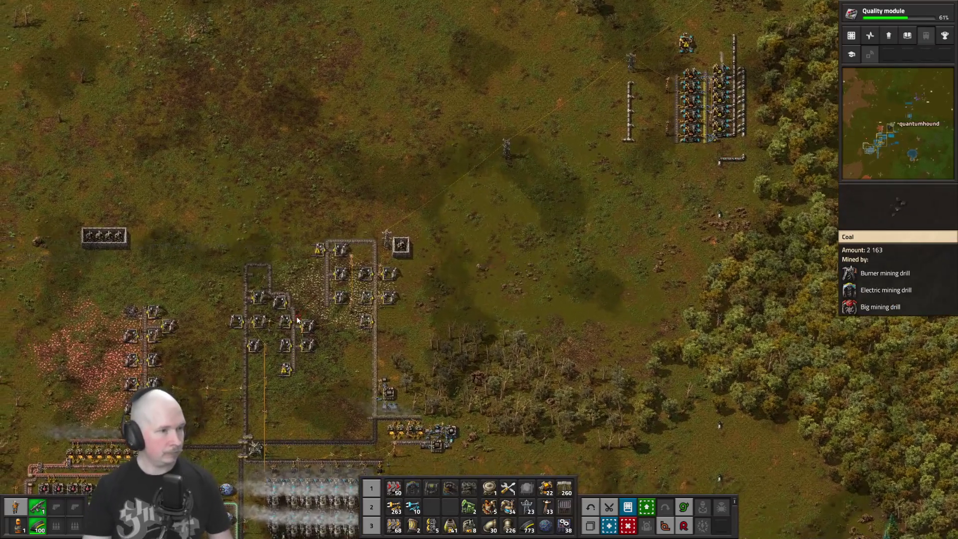
key(s+a)
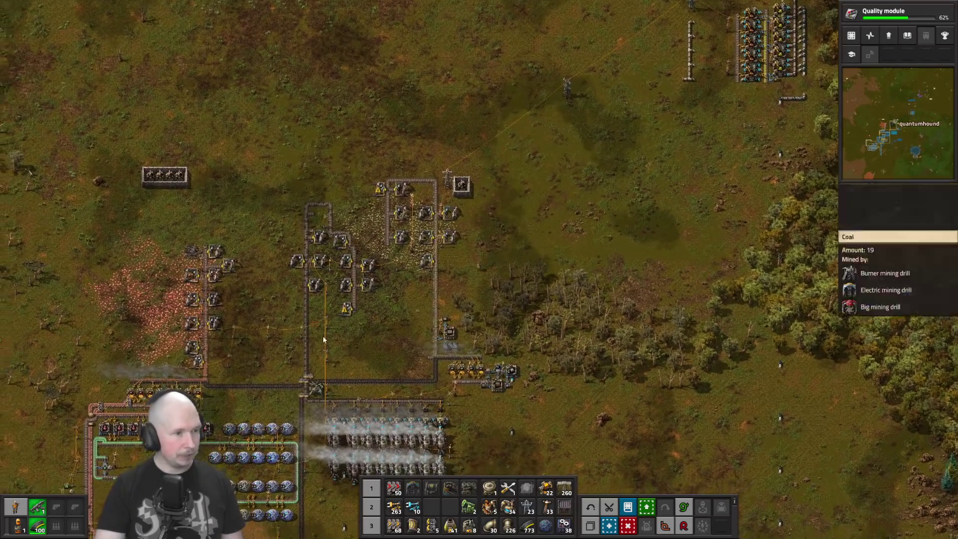
key(s+a)
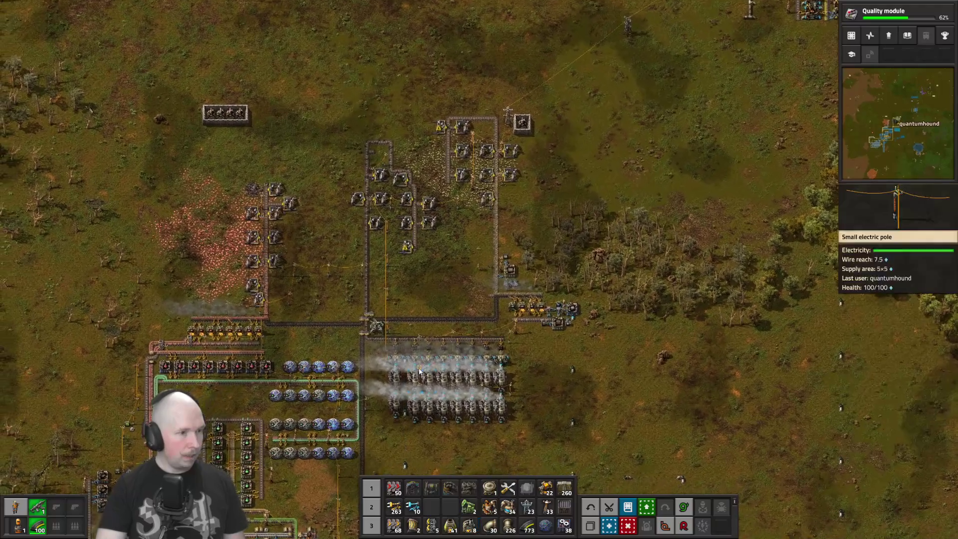
key(s+a)
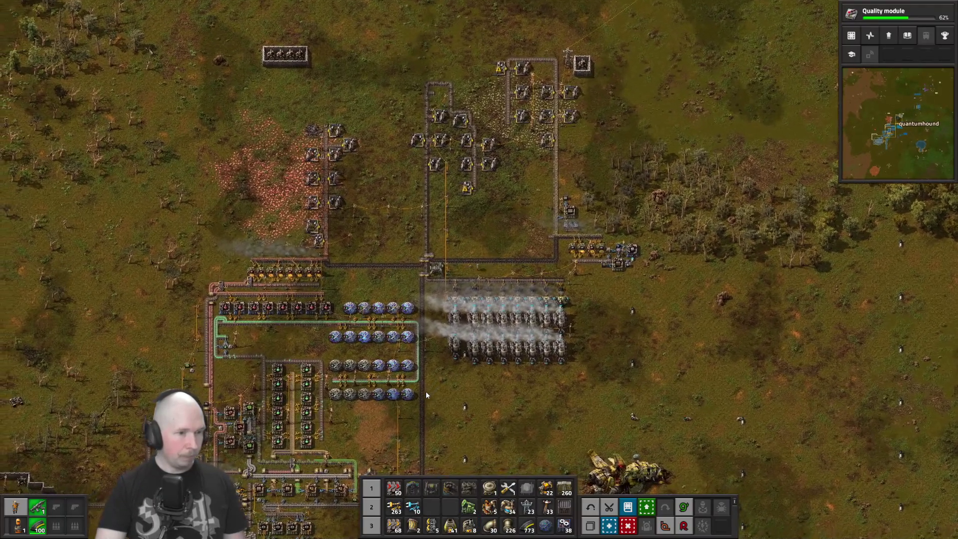
Continue south-west through the science area and factory to the iron ore line
key(s+a)
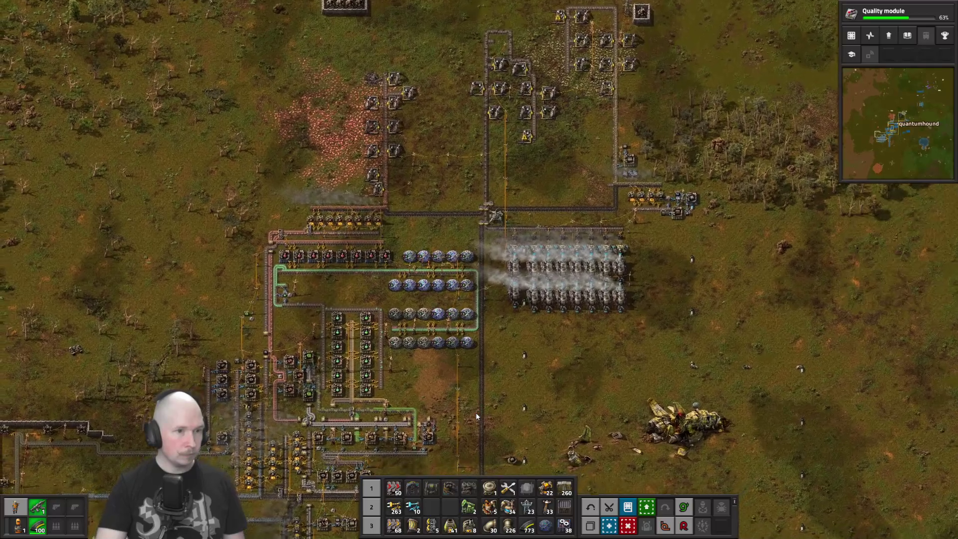
scroll(477, 406, up, 2)
key(s+a)
scroll(482, 396, up, 3)
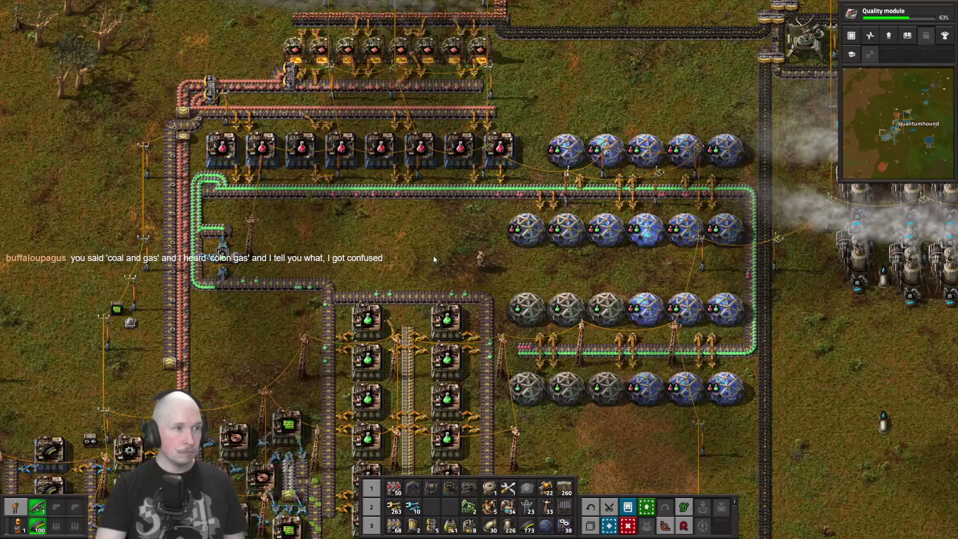
key(s+a)
scroll(433, 255, down, 5)
key(s+a)
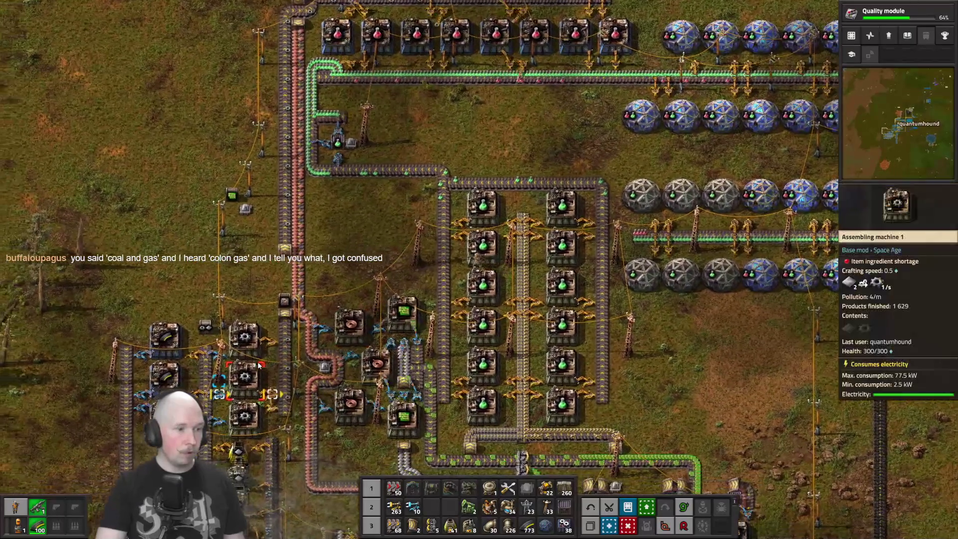
key(a+s)
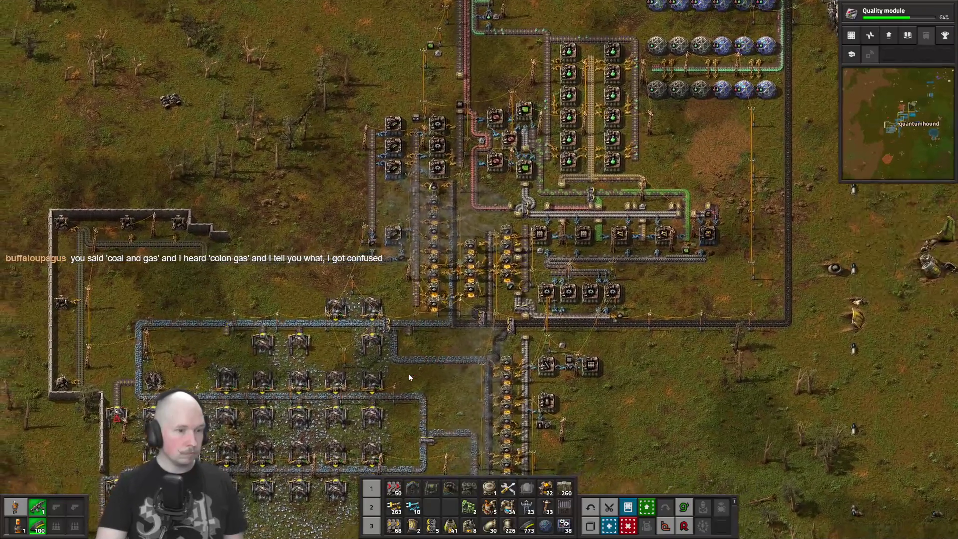
scroll(407, 417, up, 6)
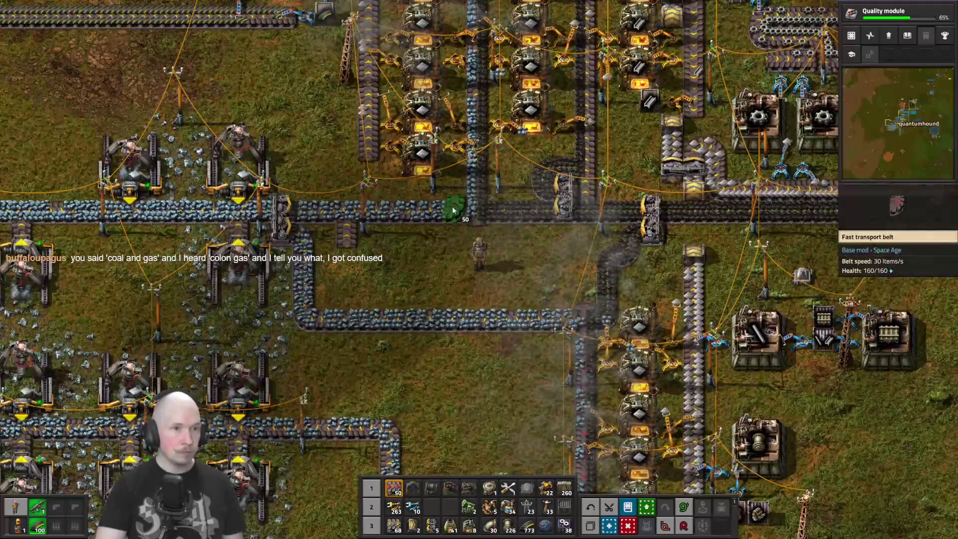
Upgrade the ore row next to the smelters to fast transport belt
key(a)
mouse_move(451, 208)
mouse_down()
mouse_move(432, 207)
mouse_move(456, 198)
mouse_move(472, 170)
mouse_move(449, 167)
mouse_move(433, 181)
mouse_up()
click(432, 208)
Walk around the upper mining field and upgrade the ore loop's left side to fast belts
key(s)
key(s)
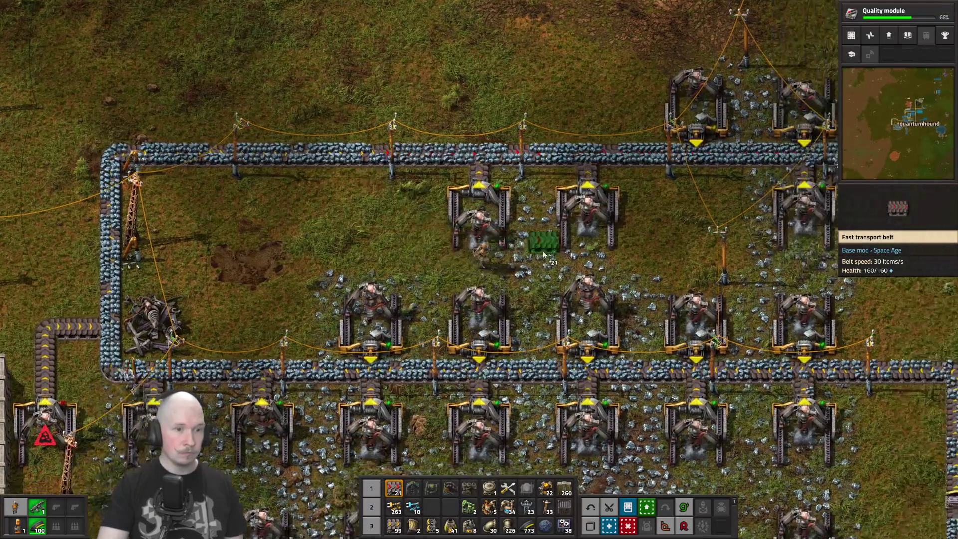
key(a)
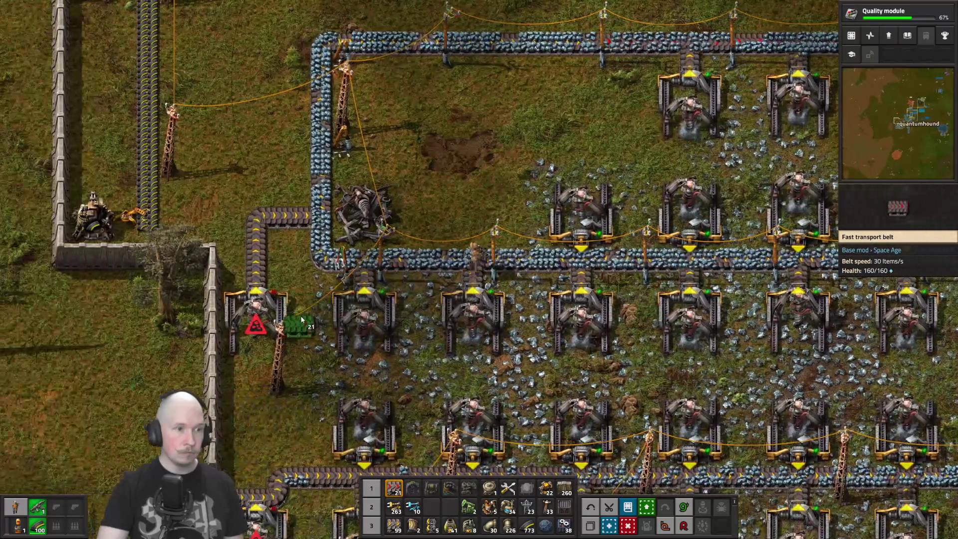
key(w)
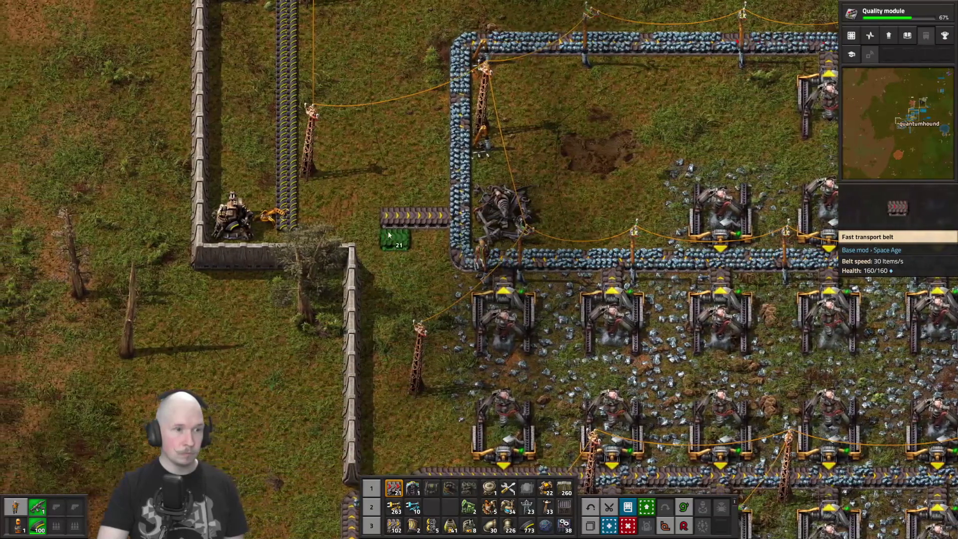
key(d)
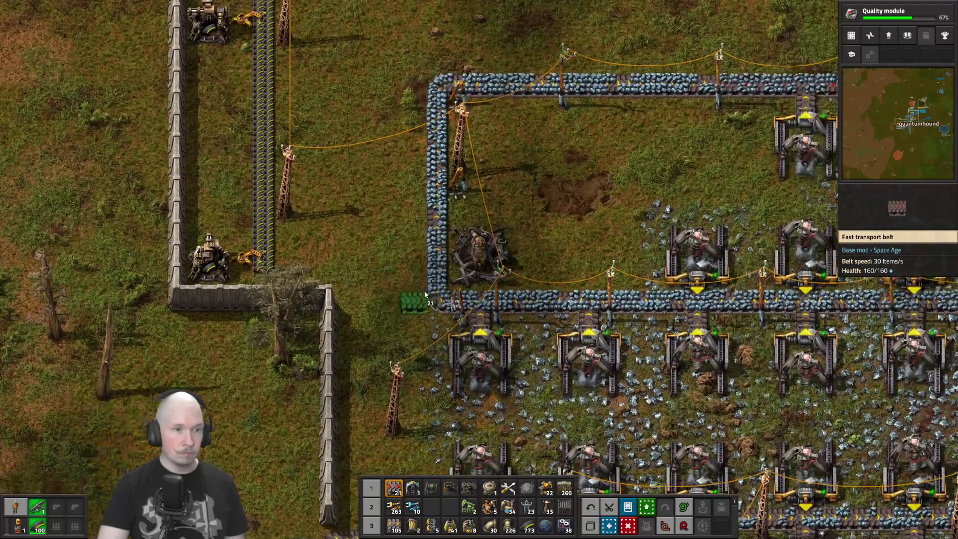
key(d)
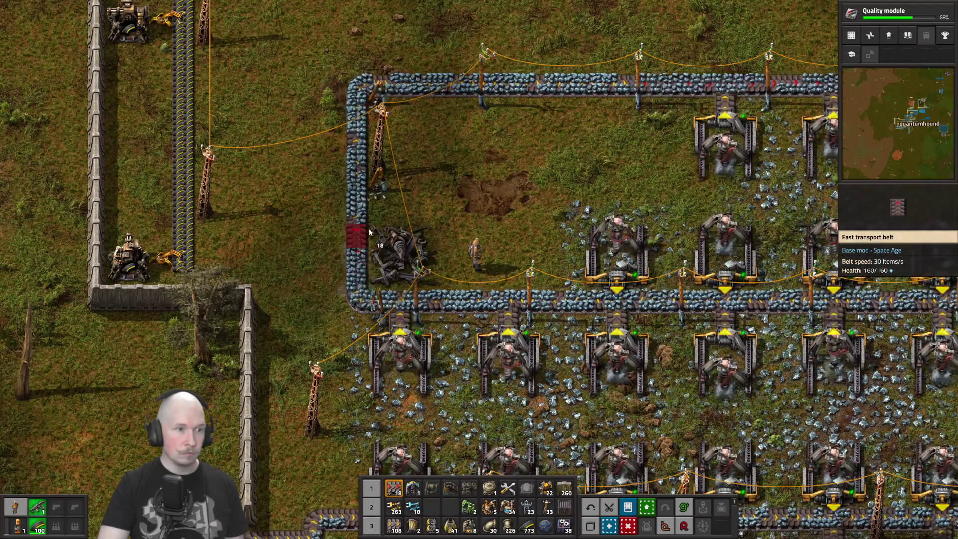
key(w)
drag(354, 158, 355, 148)
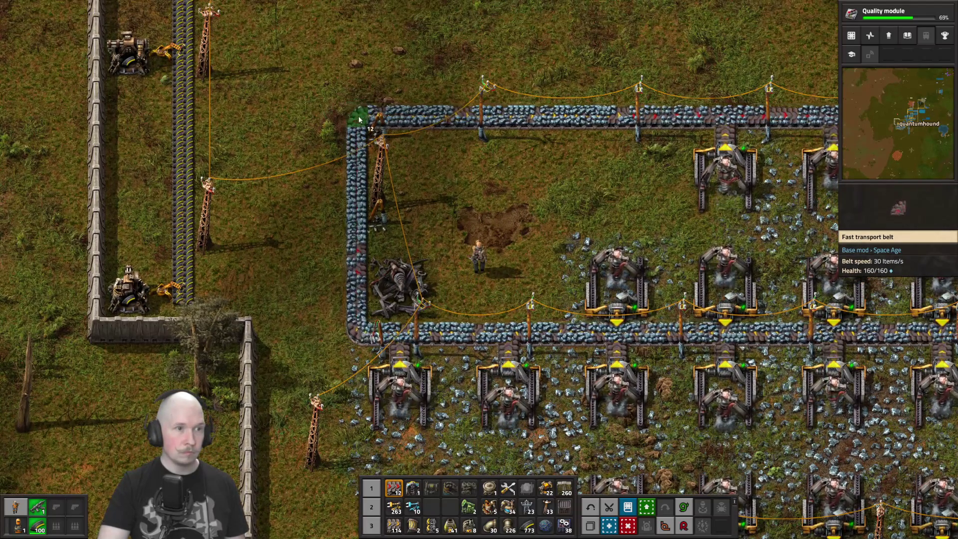
Upgrade the ore loop's top line to fast transport belts
key(d)
mouse_move(376, 116)
mouse_down()
mouse_move(411, 120)
mouse_move(463, 170)
mouse_up()
scroll(463, 170, down, 3)
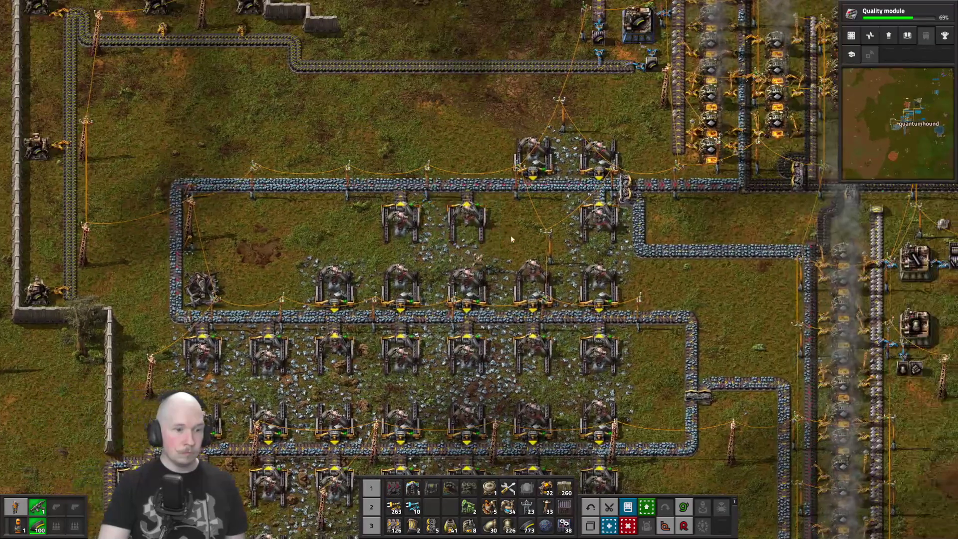
key(e)
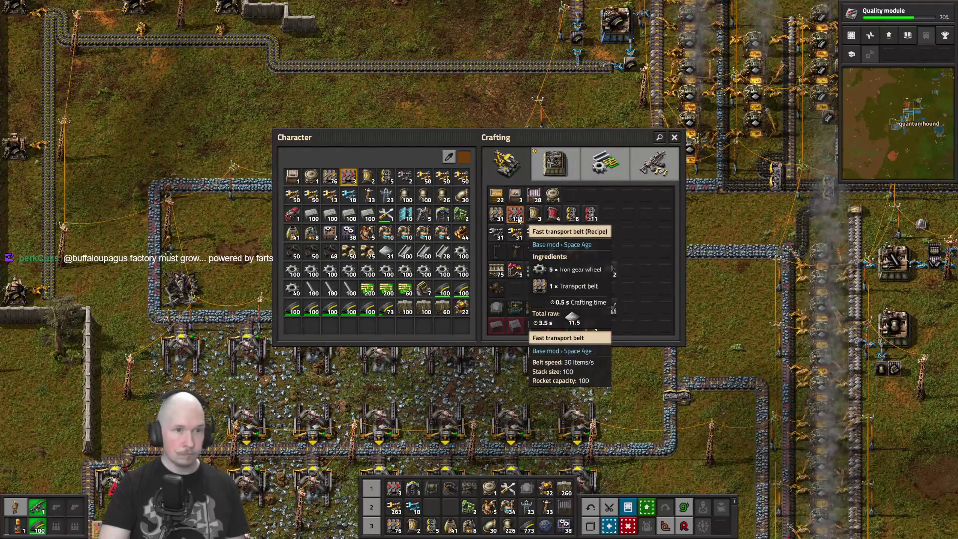
Go to the bottom of the iron field and mine away the two depleted lower-left drills
key(e)
key(s)
key(a)
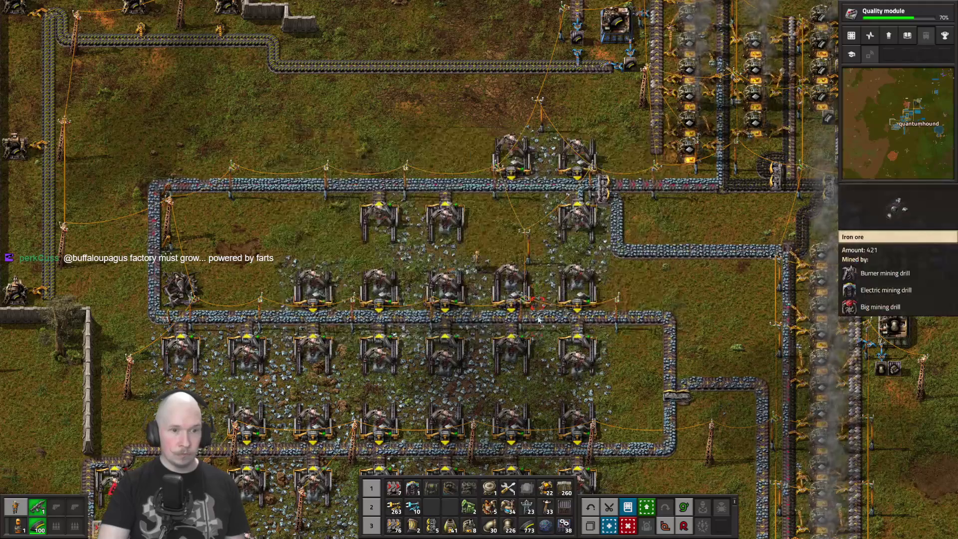
key(s)
key(a)
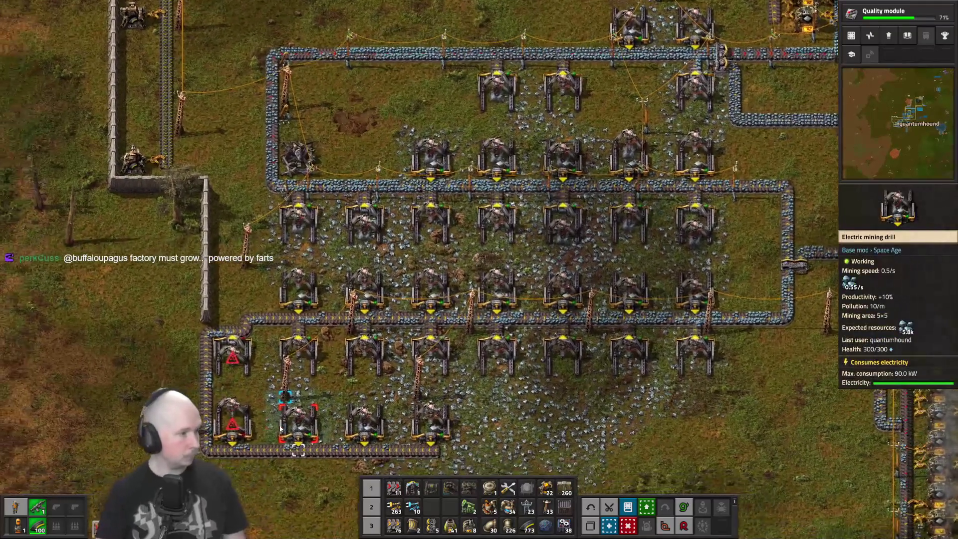
key(s)
key(a)
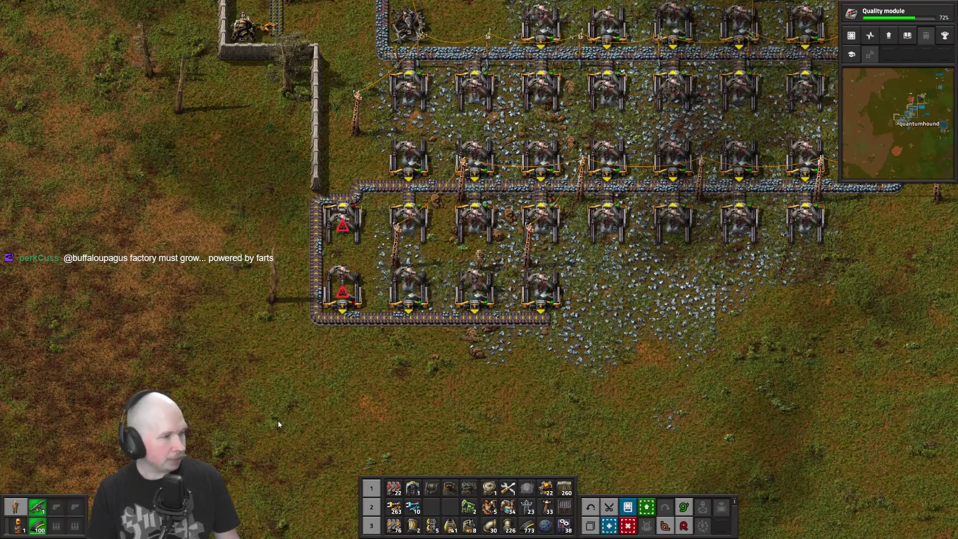
key(a)
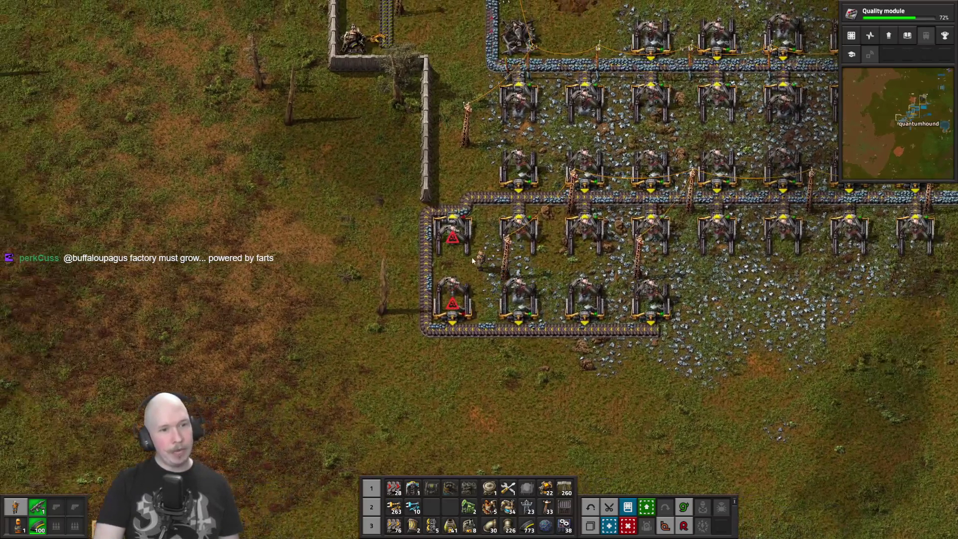
right_click(467, 251)
right_click(451, 299)
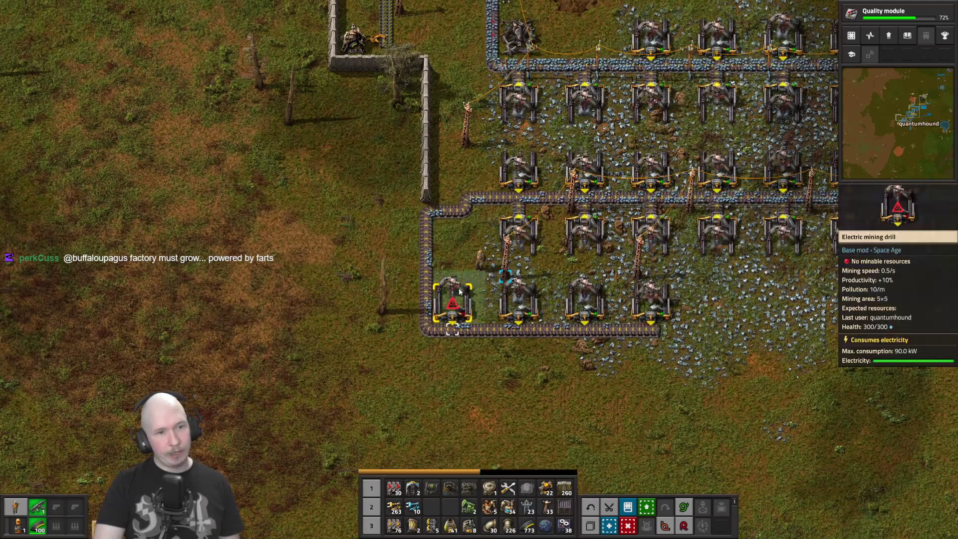
Extend the bottom ore belt eastward with transport belt
key(d)
scroll(657, 341, up, 5)
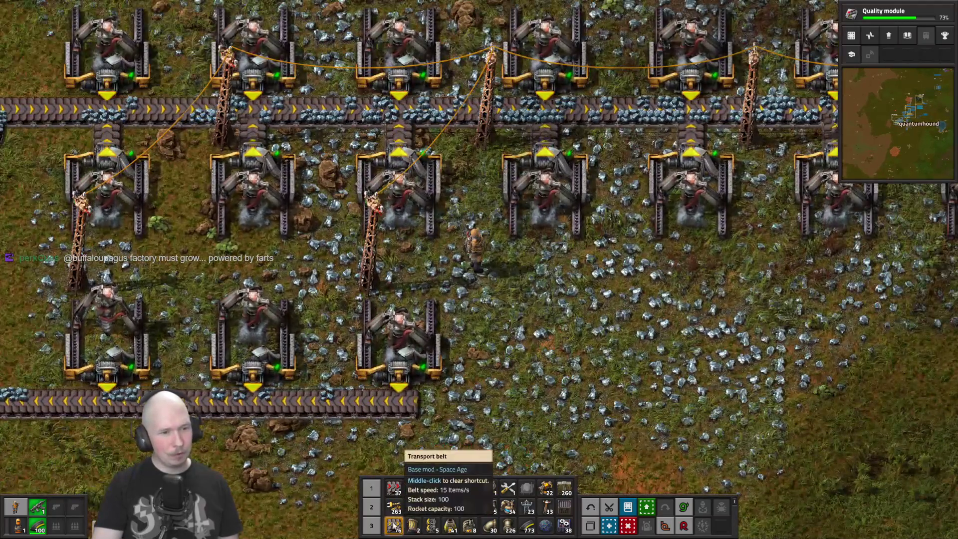
click(394, 525)
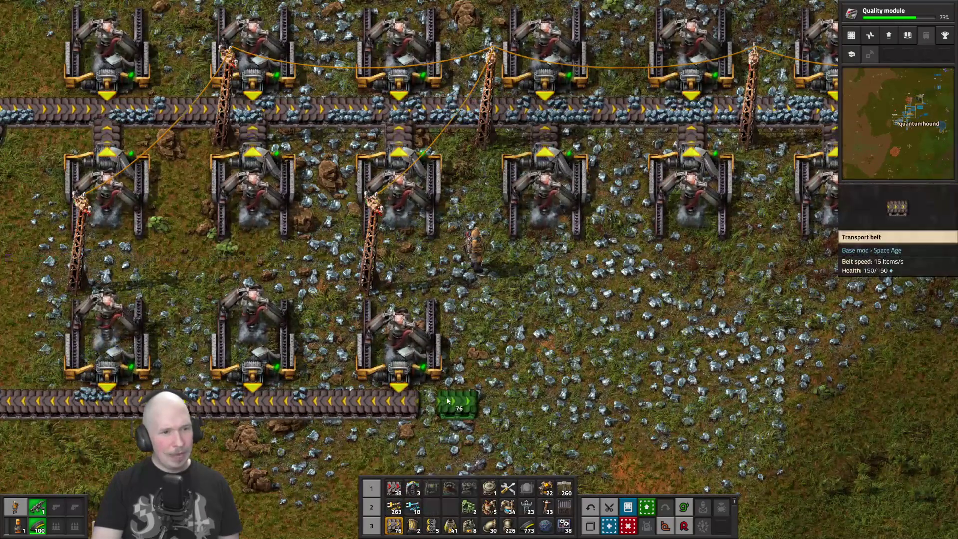
key(d)
mouse_move(439, 405)
mouse_down()
mouse_move(599, 385)
mouse_move(778, 384)
mouse_up()
key(q)
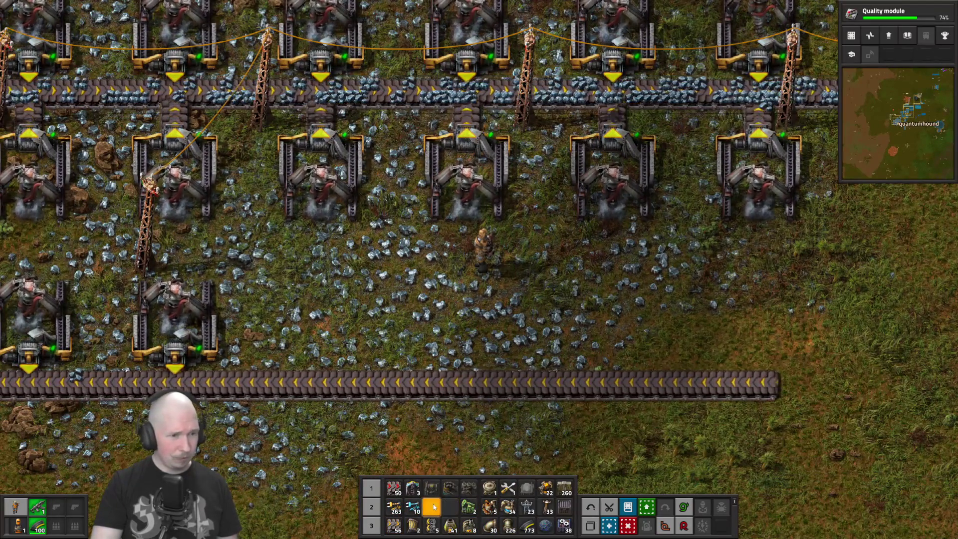
Place three electric mining drills along the bottom row
click(419, 491)
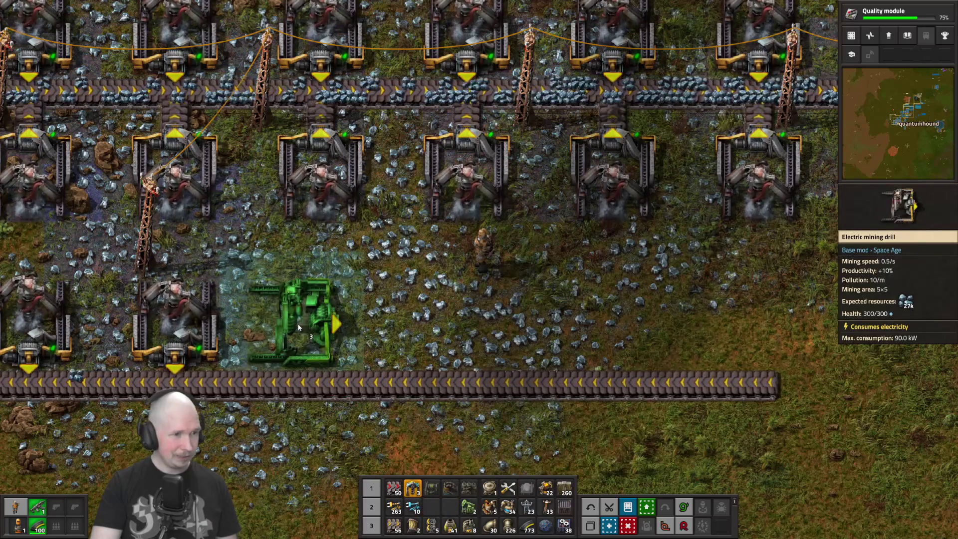
click(330, 330)
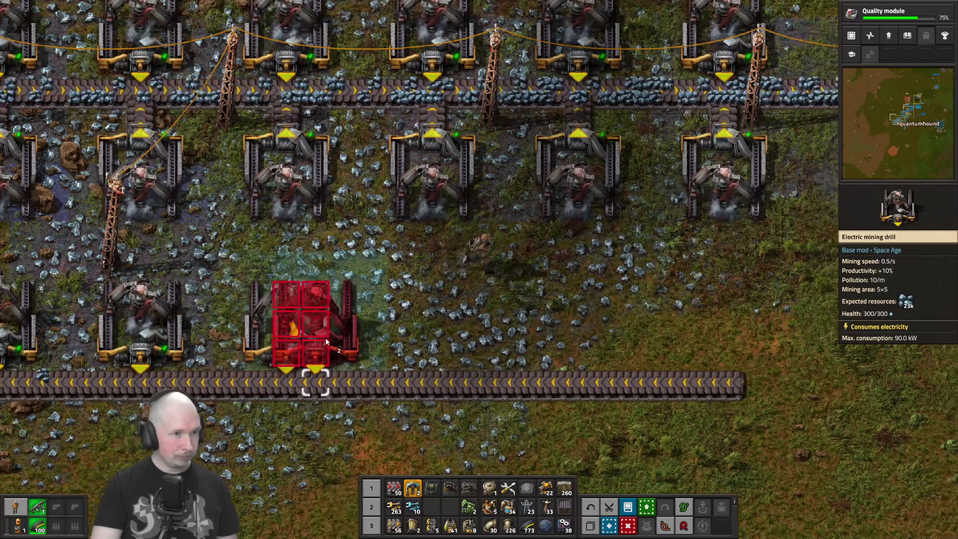
key(d)
click(334, 329)
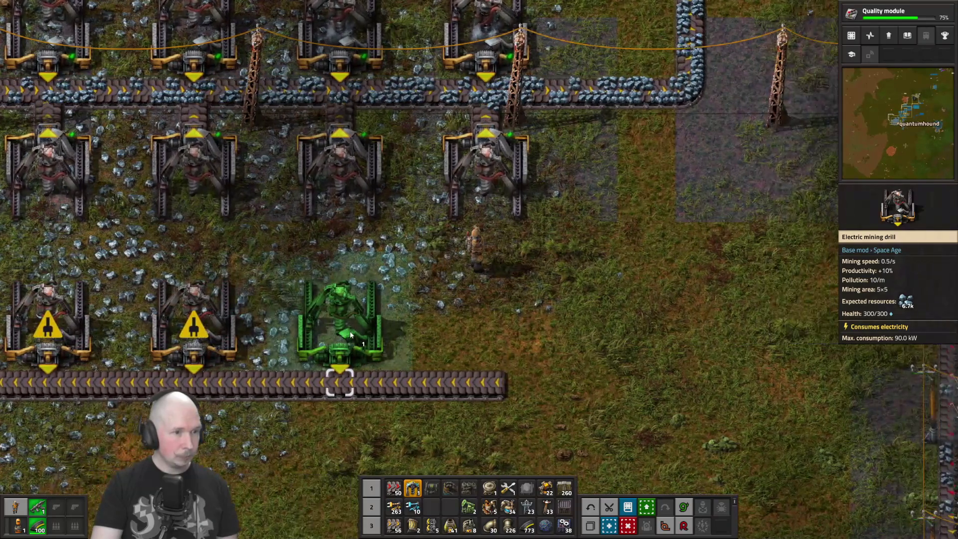
click(349, 333)
key(a)
scroll(350, 331, down, 3)
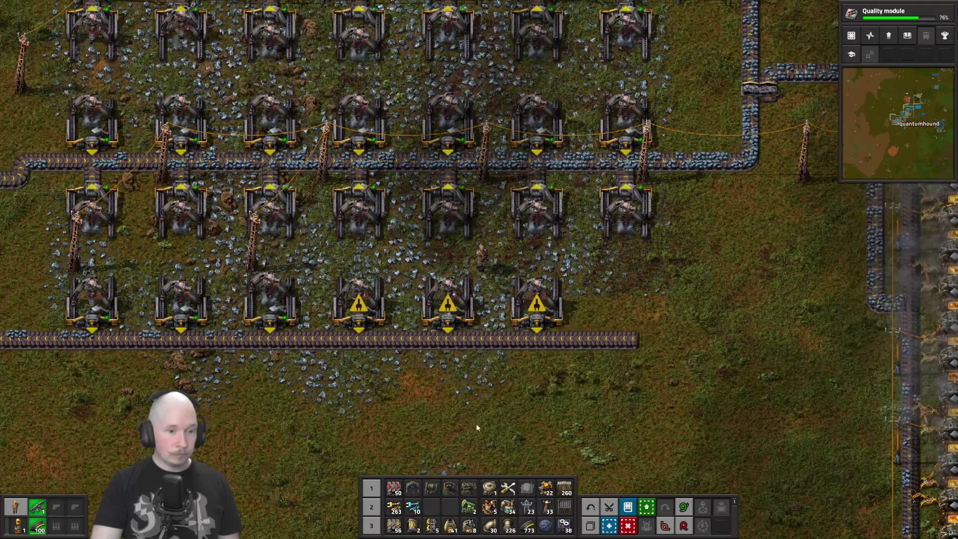
Power the new drills with a medium electric pole
click(558, 508)
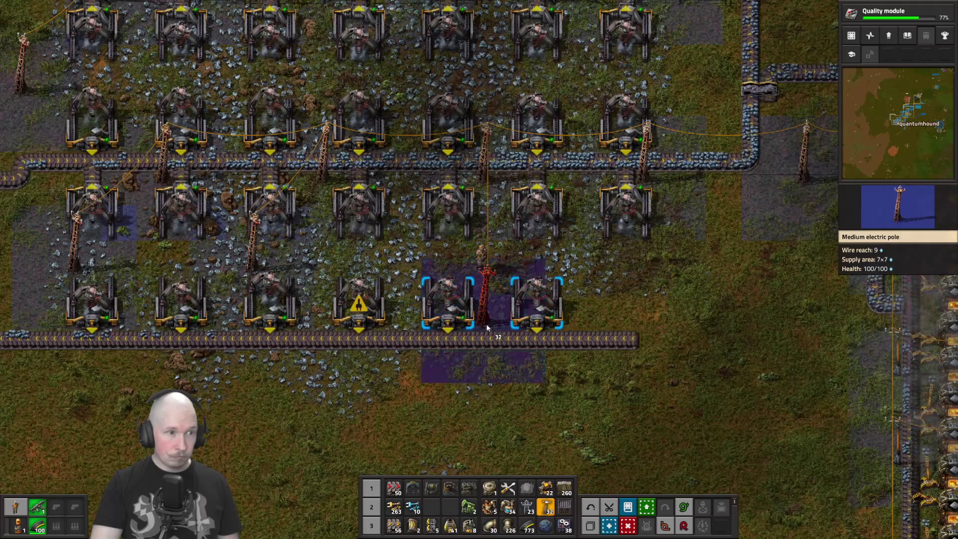
key(a)
click(398, 319)
Walk north from the drill field and open the iron chest beside the furnaces
key(q)
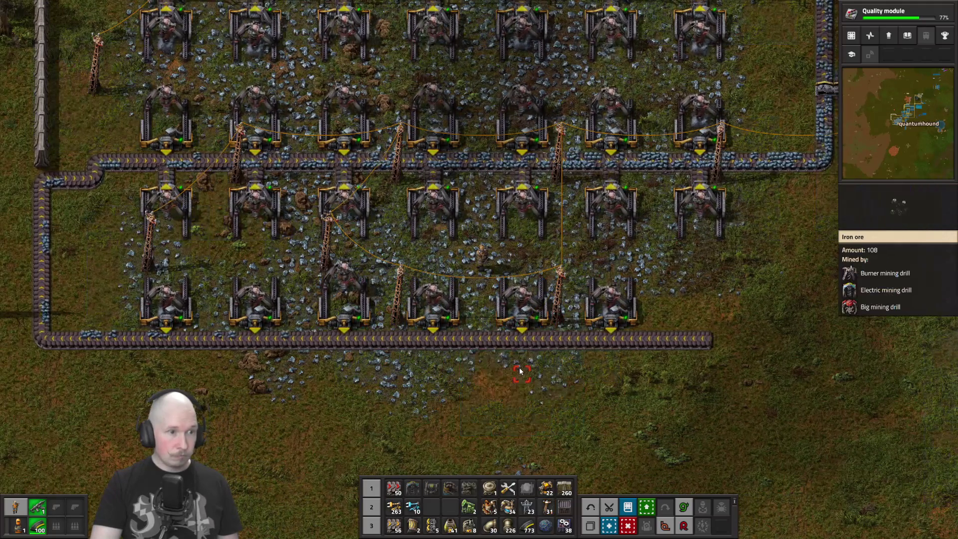
scroll(519, 371, down, 4)
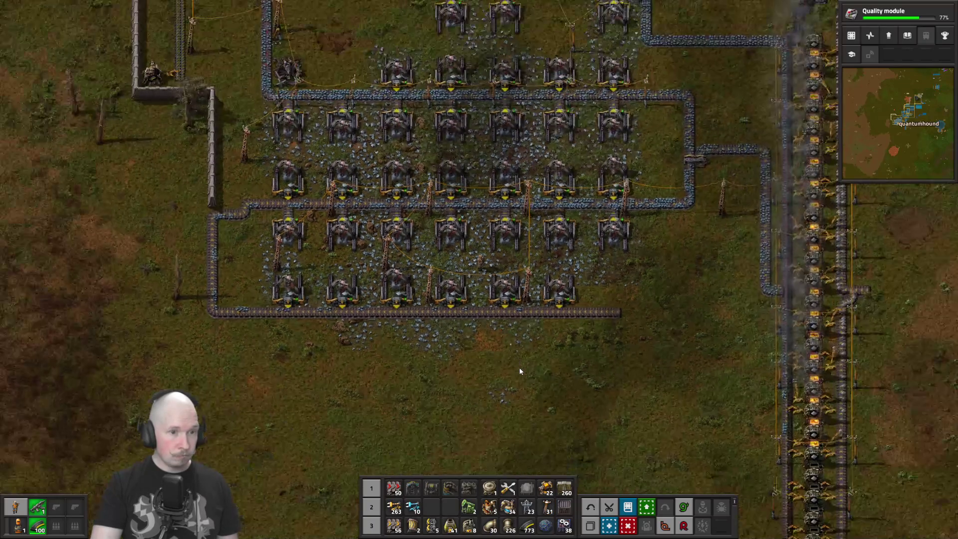
key(d)
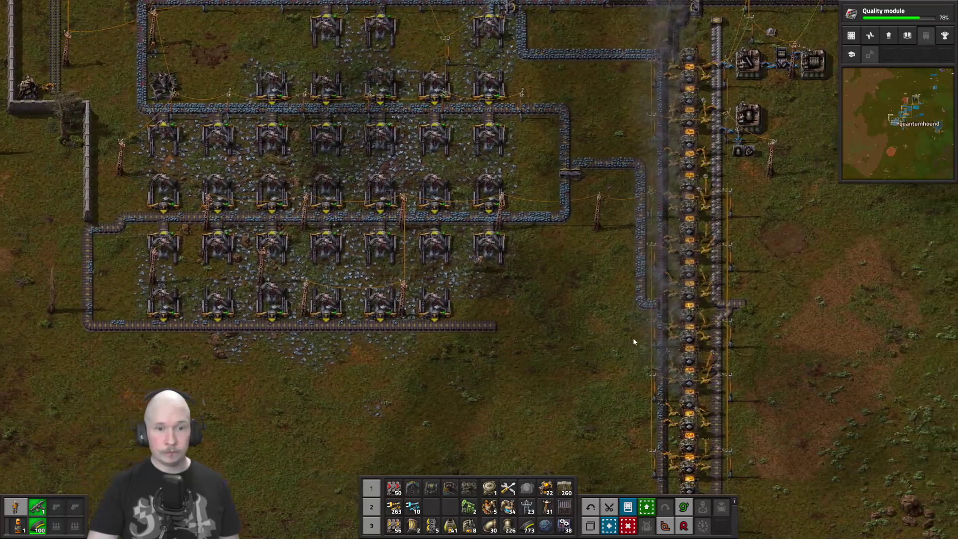
scroll(632, 344, down, 3)
key(w)
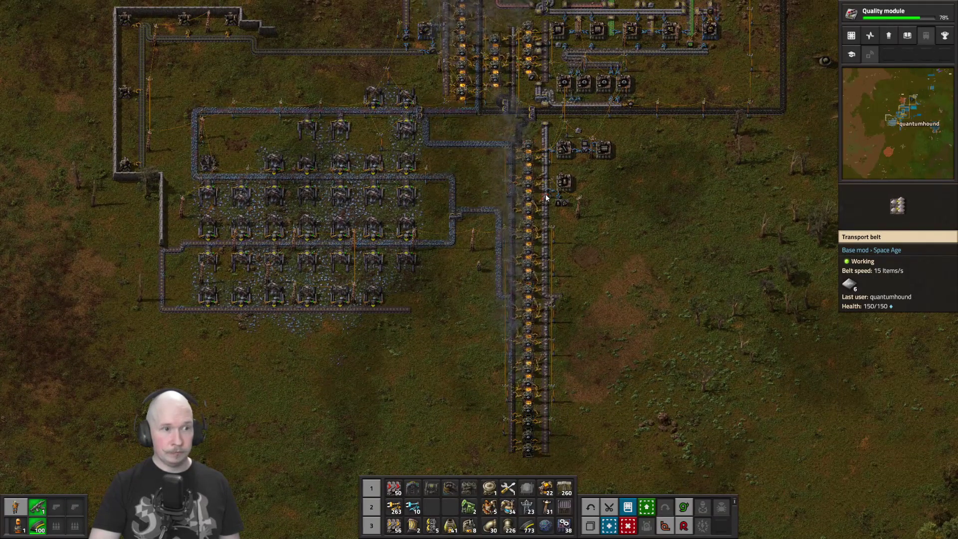
scroll(448, 309, up, 3)
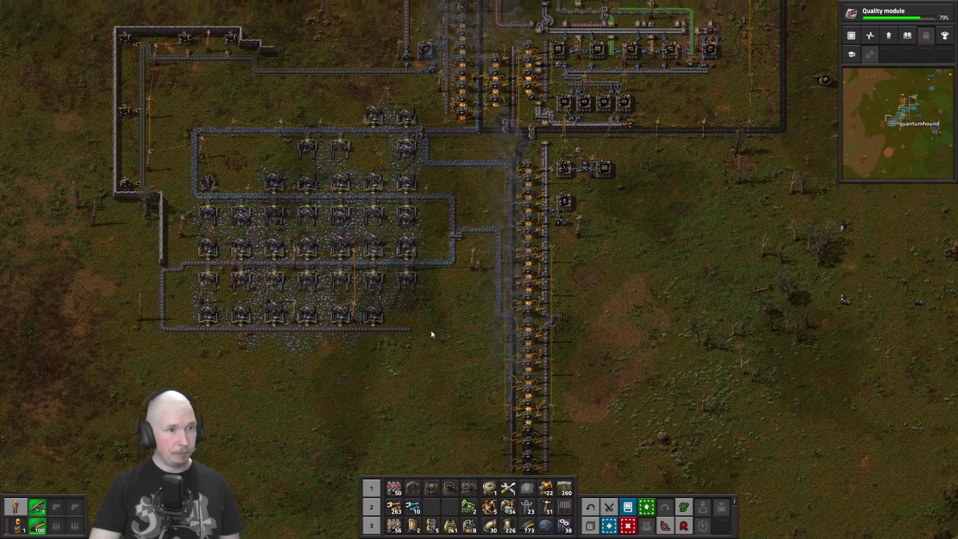
key(w)
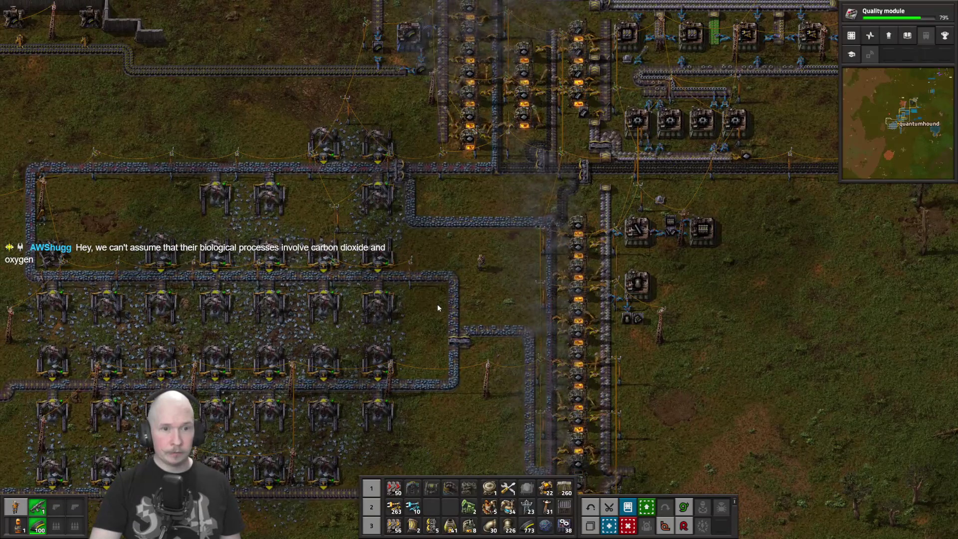
key(w)
key(w)
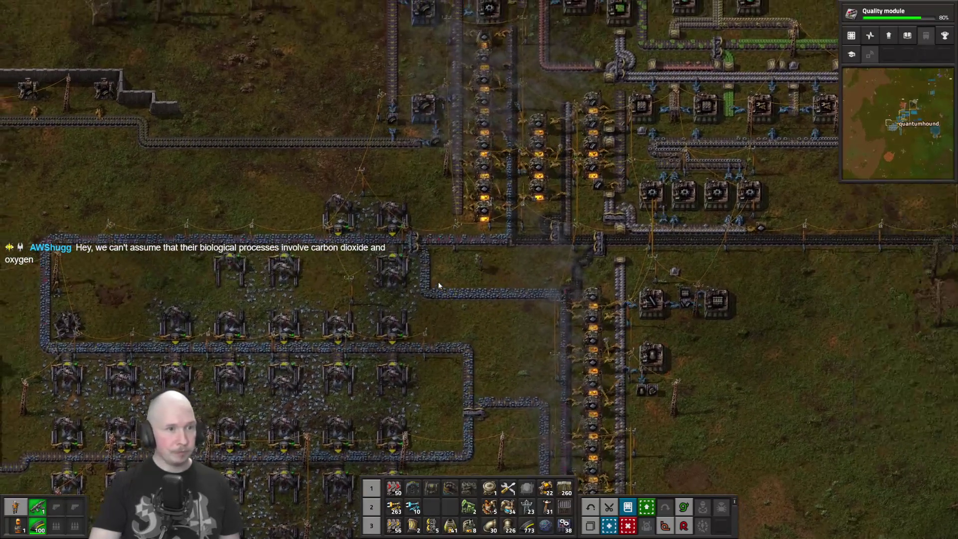
scroll(453, 185, up, 2)
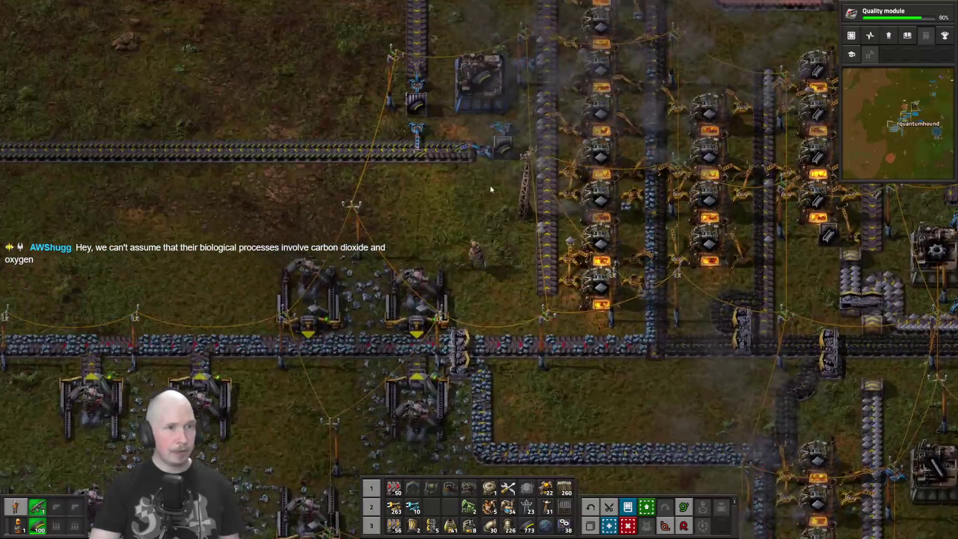
scroll(490, 185, up, 1)
click(514, 189)
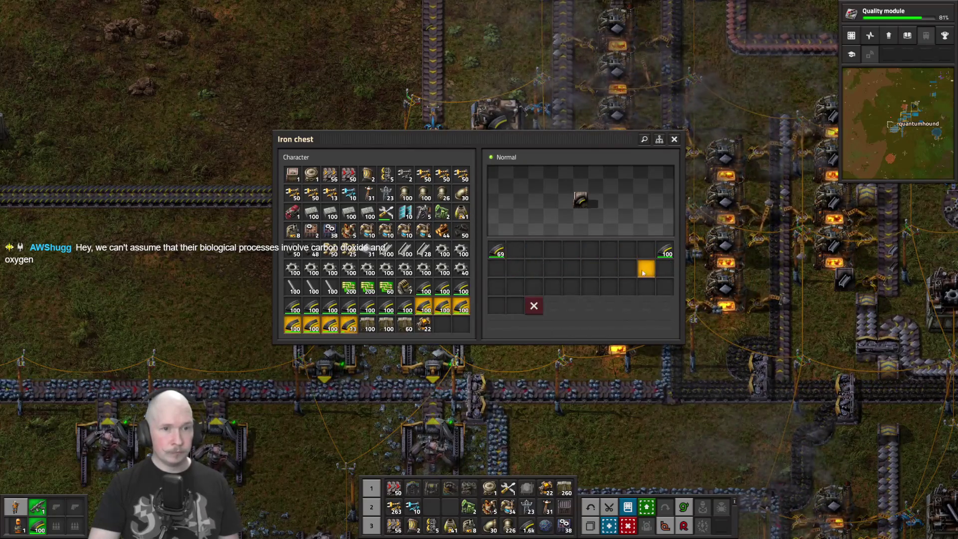
Close the iron chest, then check and close the steel chest and gear-wheel chest
key(e)
click(549, 279)
key(e)
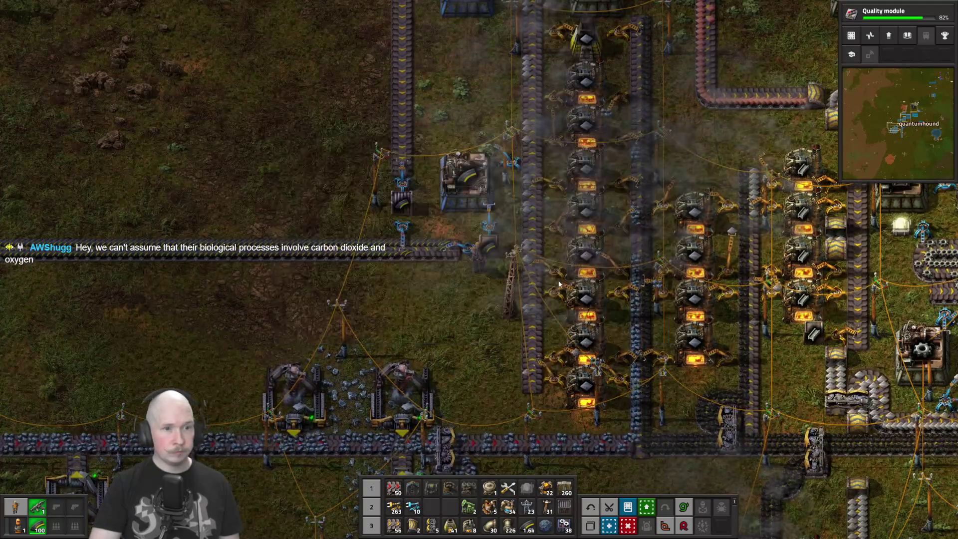
scroll(559, 283, down, 3)
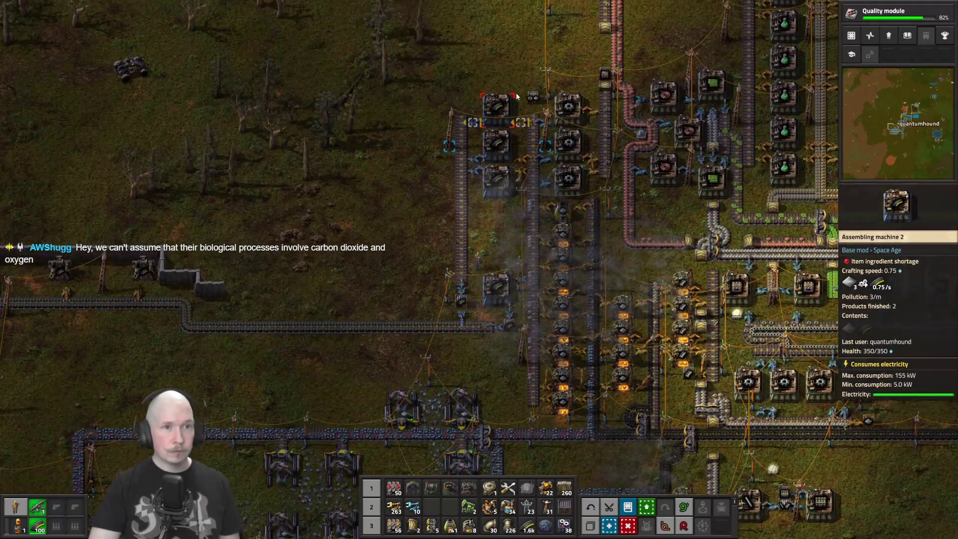
scroll(516, 95, up, 4)
click(586, 111)
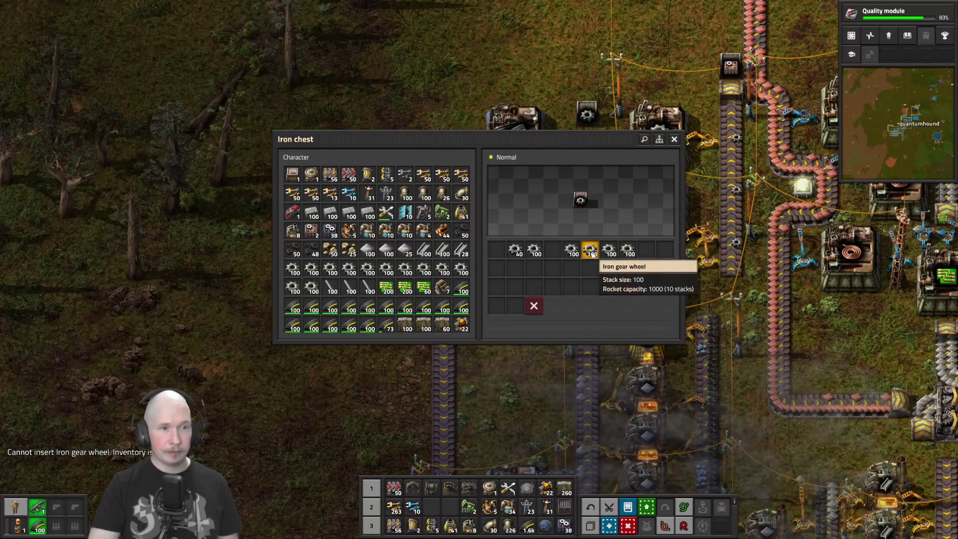
key(e)
Walk south back toward the iron drill field
key(s)
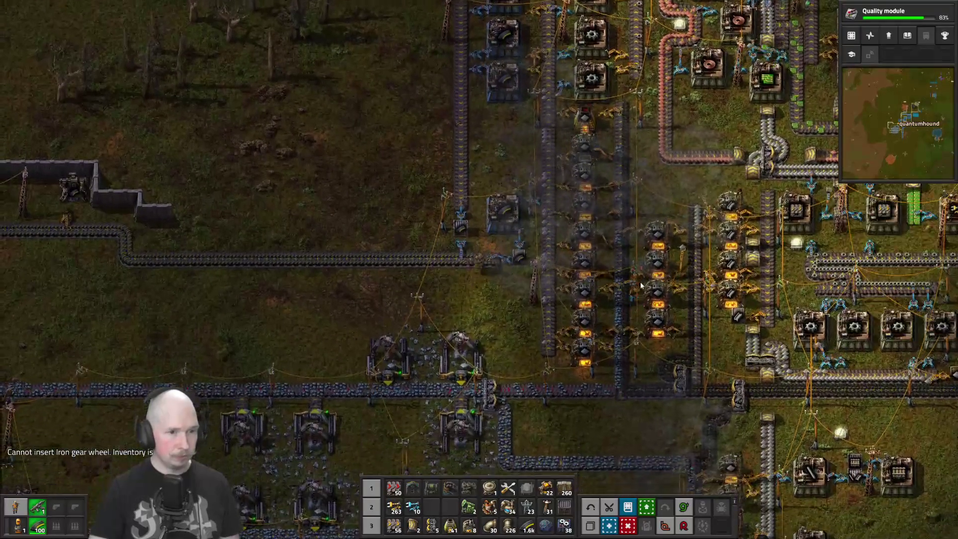
key(s)
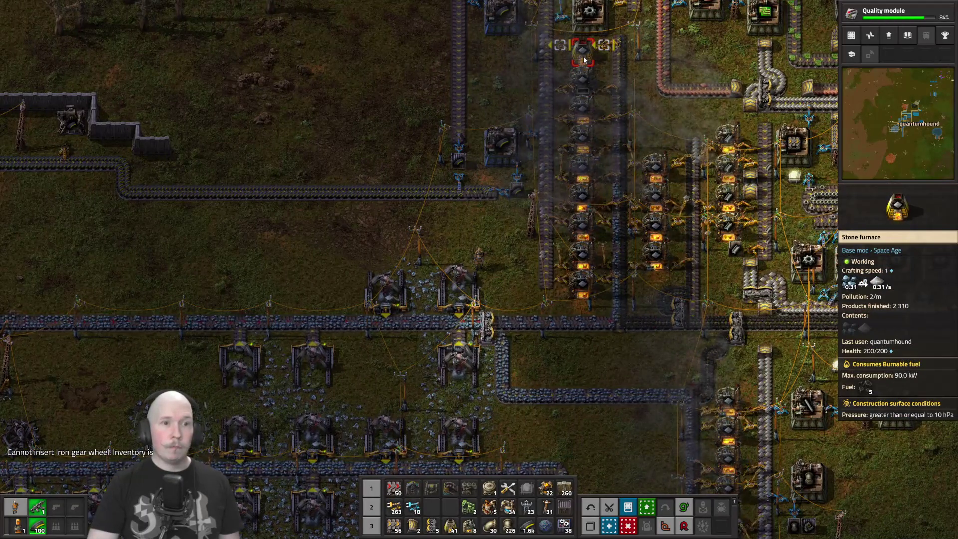
scroll(582, 192, up, 5)
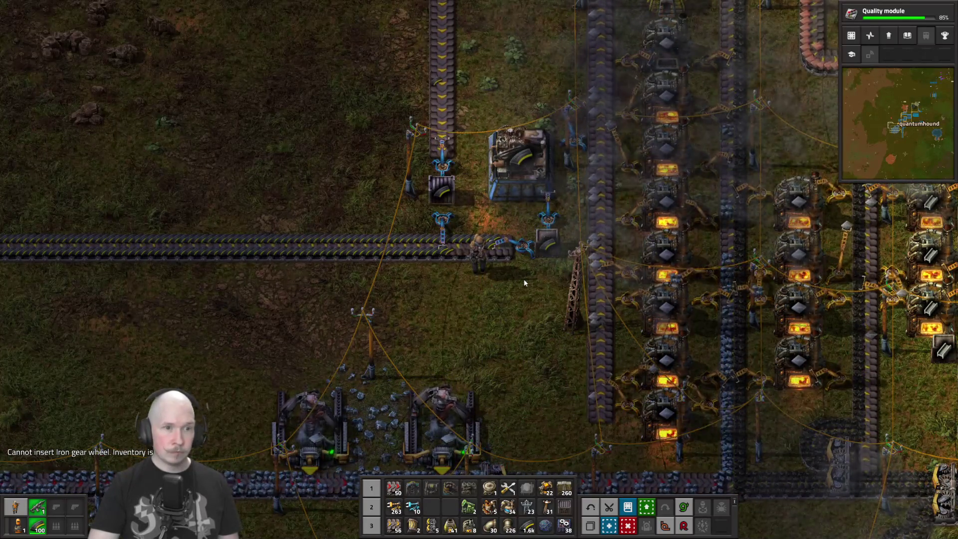
scroll(524, 282, down, 5)
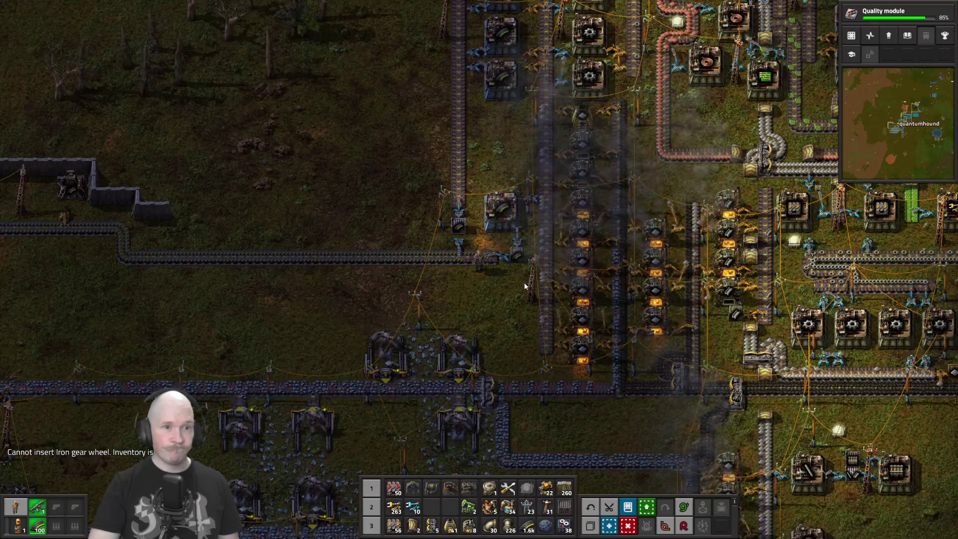
key(s)
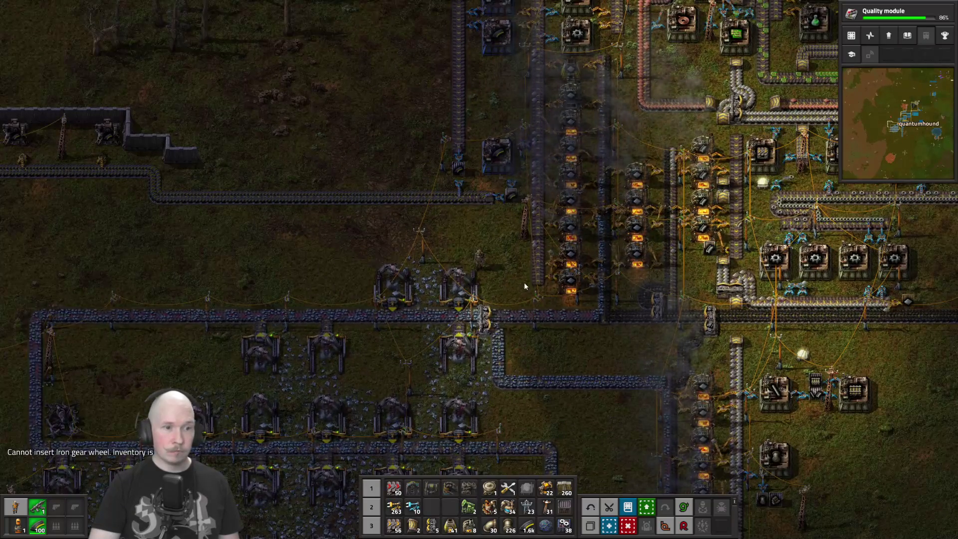
Select fast transport belts and upgrade the drill field's top belt row while walking west
key(1)
key(s)
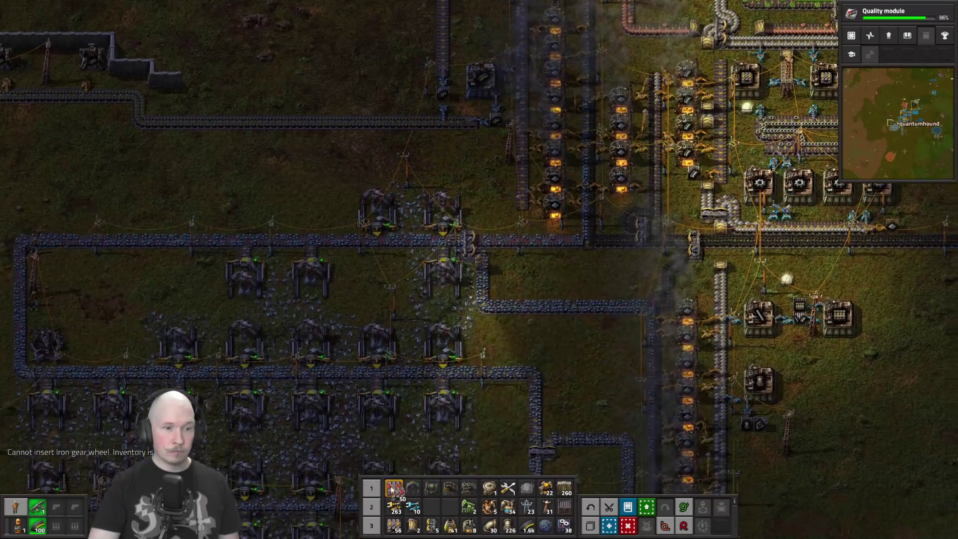
key(s)
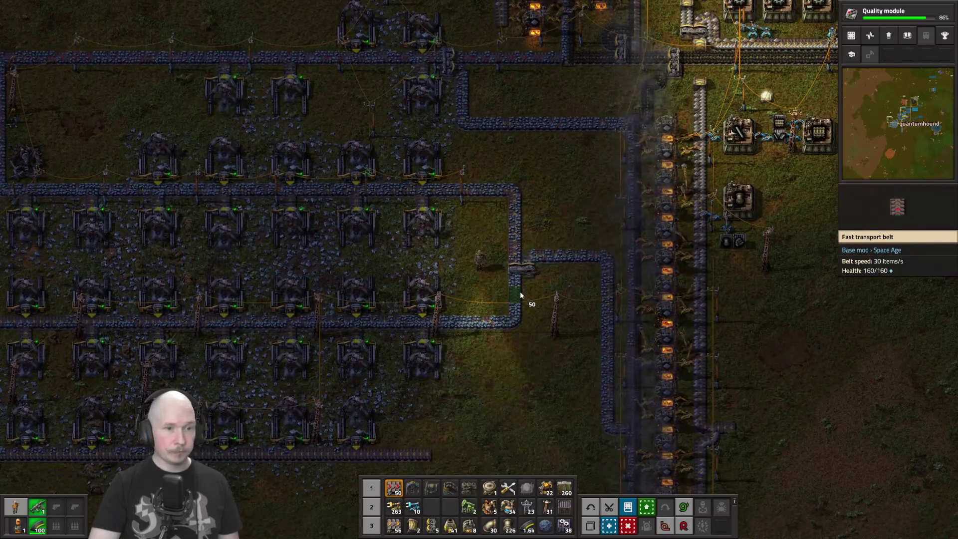
scroll(520, 291, up, 2)
scroll(520, 295, up, 1)
key(w)
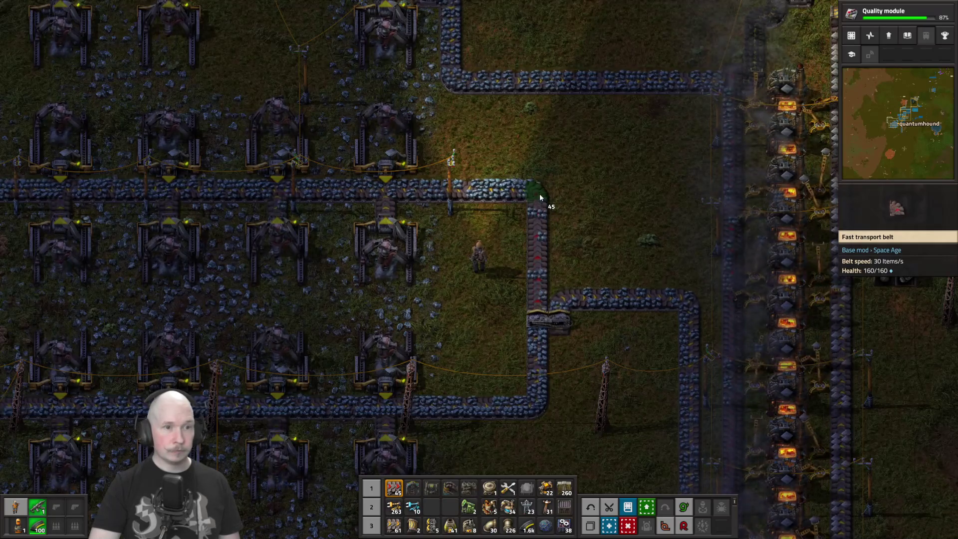
key(a)
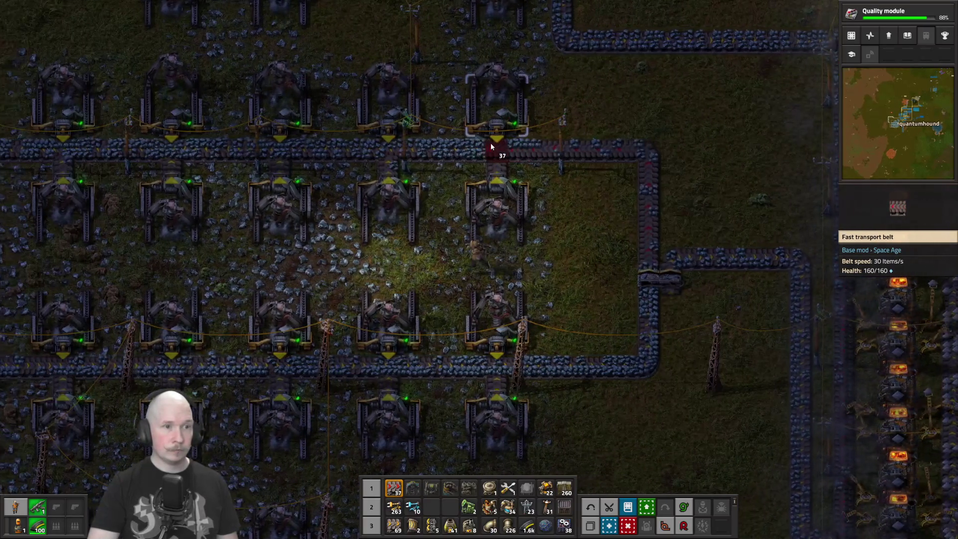
key(a)
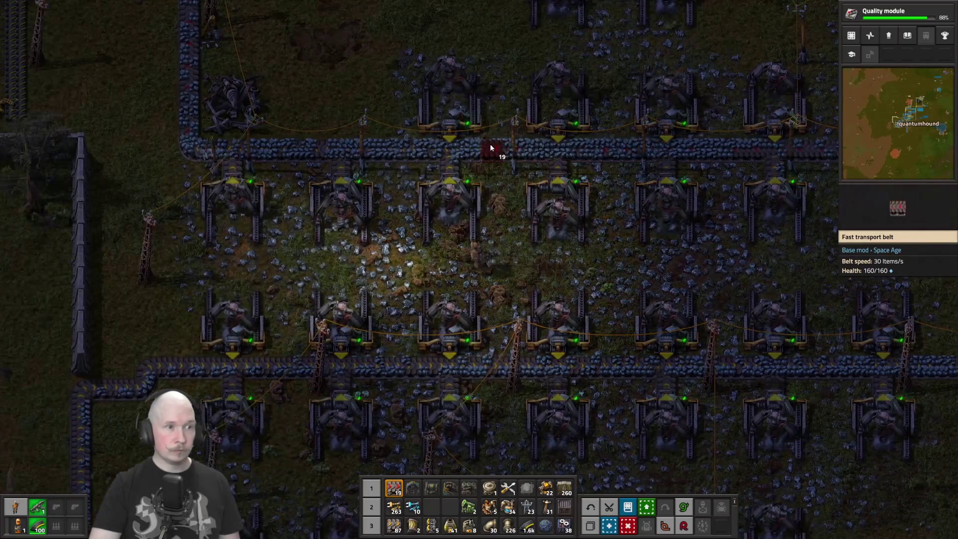